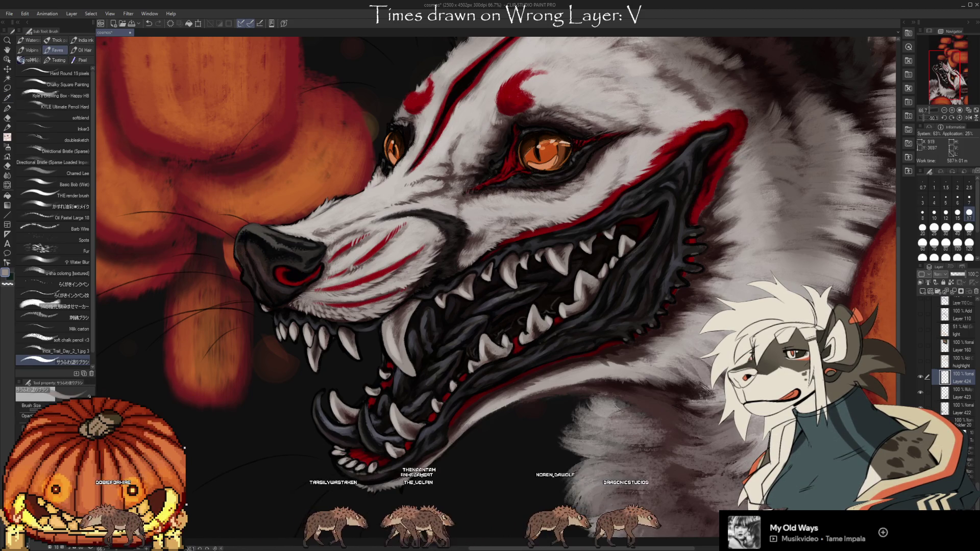
{"action": "scroll", "coordinate": [781, 329], "scroll_direction": "down", "scroll_amount": 2}
{"action": "scroll", "coordinate": [520, 253], "scroll_direction": "down", "scroll_amount": 3}
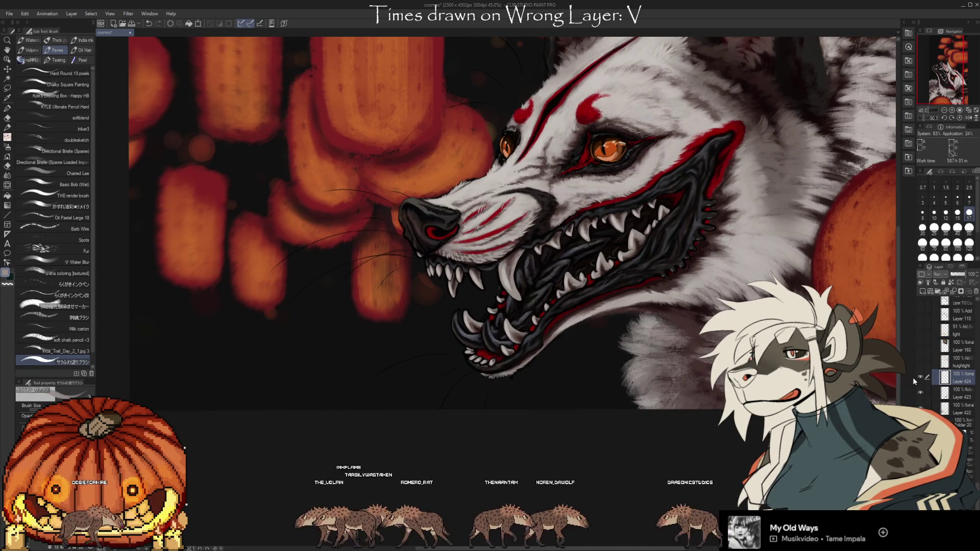
Undo the stray dark strokes over the fur after comparing them with redo
{"action": "mouse_move", "coordinate": [693, 447]}
{"action": "left_mouse_down"}
{"action": "mouse_move", "coordinate": [724, 464]}
{"action": "mouse_move", "coordinate": [725, 449]}
{"action": "left_mouse_up"}
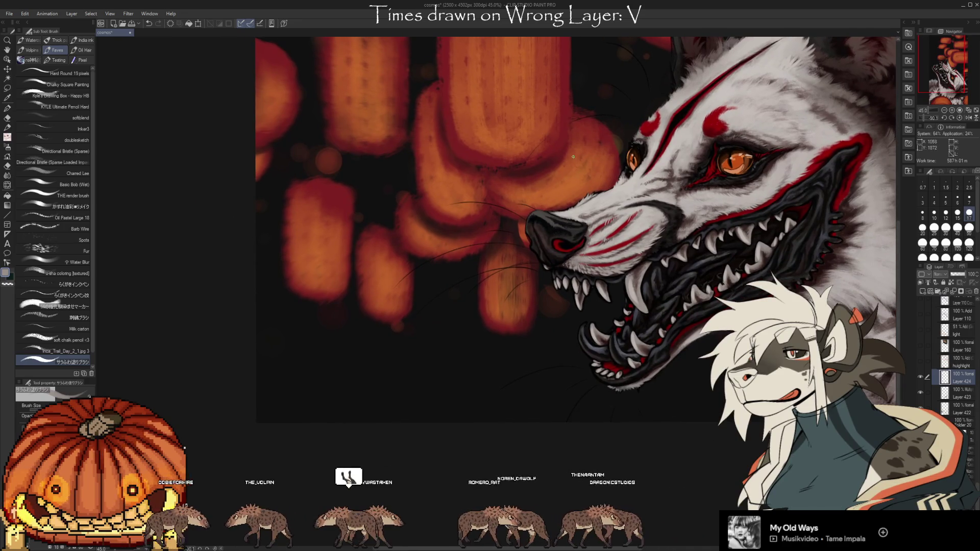
{"action": "key", "text": "ctrl+z"}
{"action": "key", "text": "ctrl+y"}
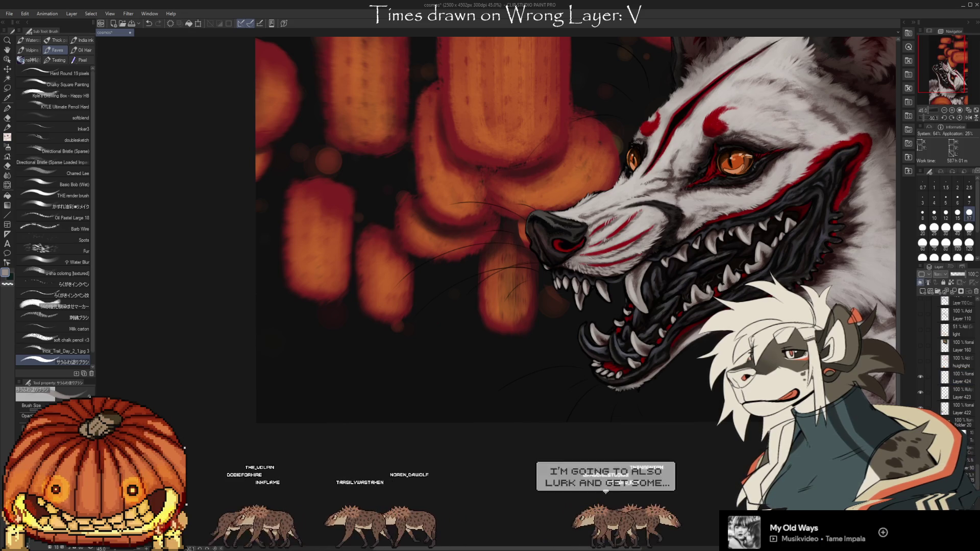
{"action": "key", "text": "ctrl+z"}
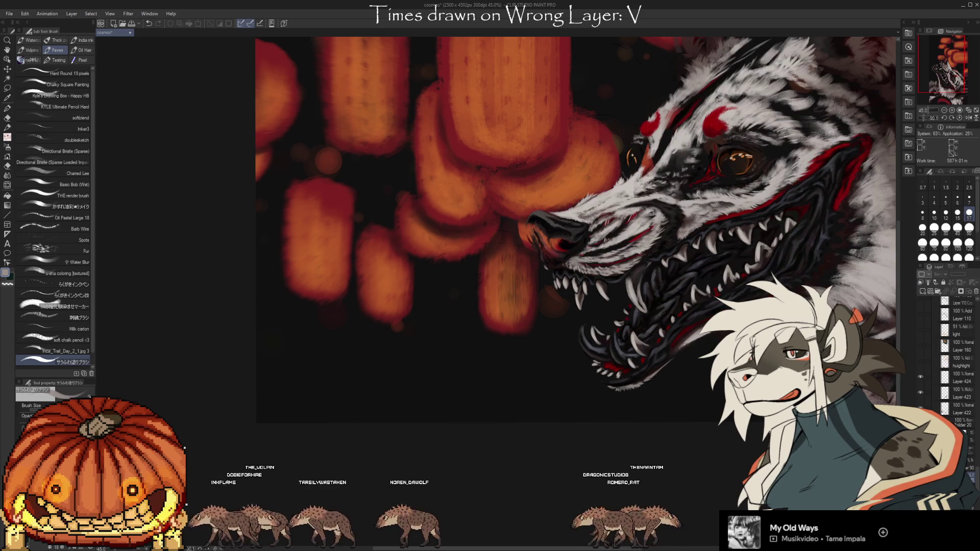
{"action": "key", "text": "ctrl+z"}
{"action": "key", "text": "ctrl+y"}
{"action": "key", "text": "ctrl+z"}
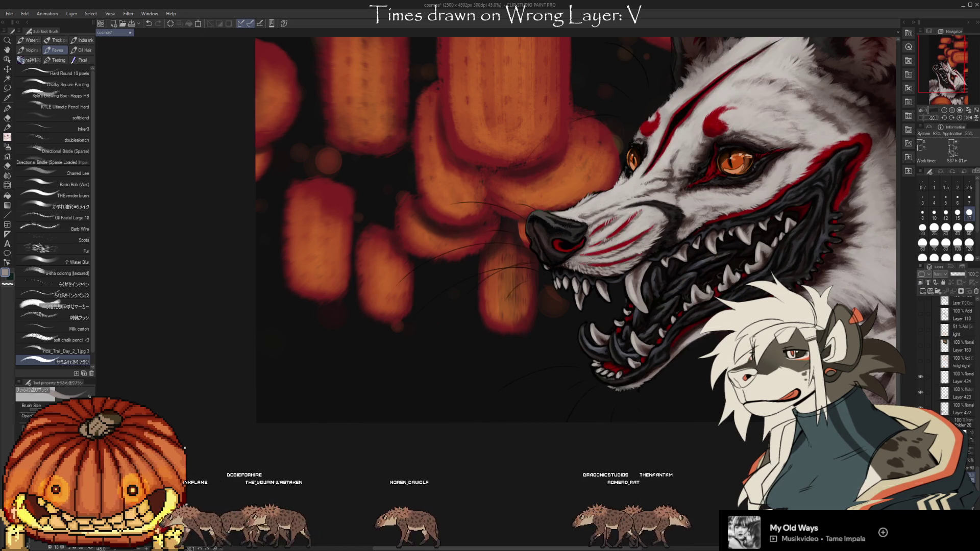
{"action": "scroll", "coordinate": [976, 485], "scroll_direction": "down", "scroll_amount": 2}
{"action": "scroll", "coordinate": [976, 484], "scroll_direction": "down", "scroll_amount": 3}
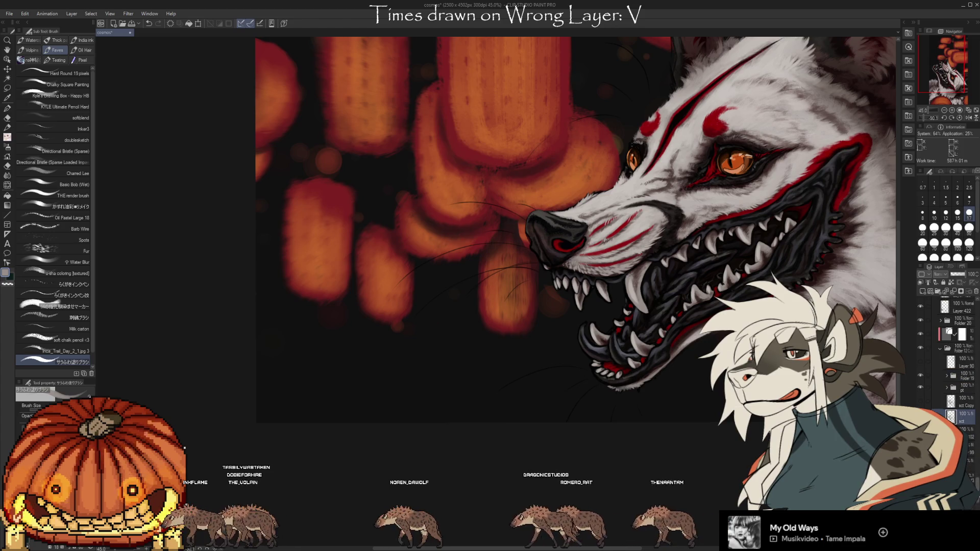
{"action": "scroll", "coordinate": [975, 484], "scroll_direction": "down", "scroll_amount": 2}
{"action": "scroll", "coordinate": [975, 484], "scroll_direction": "down", "scroll_amount": 2}
{"action": "scroll", "coordinate": [976, 484], "scroll_direction": "down", "scroll_amount": 1}
{"action": "scroll", "coordinate": [976, 484], "scroll_direction": "down", "scroll_amount": 1}
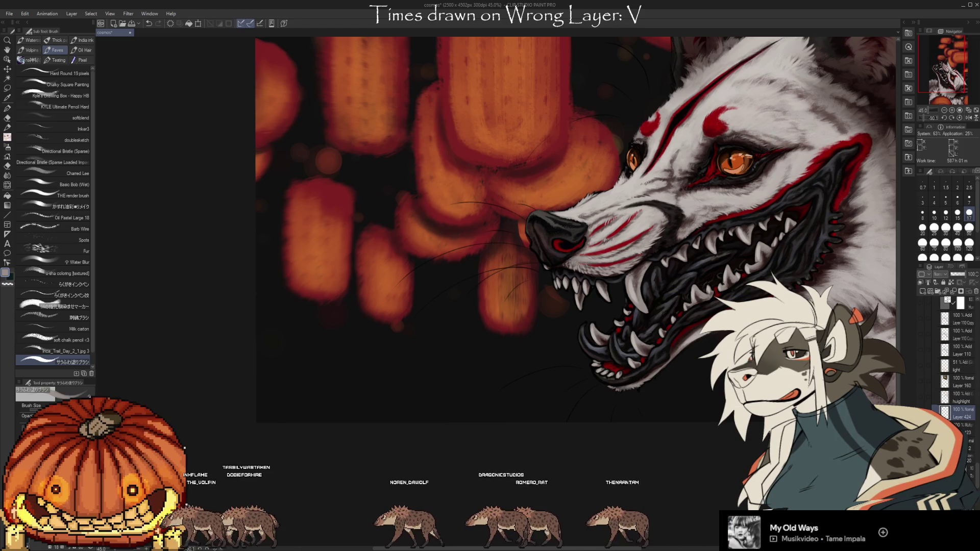
Sample red from the painting and draw curved whisker strands from the muzzle and below the jaw
{"action": "left_click", "coordinate": [555, 244], "text": "alt"}
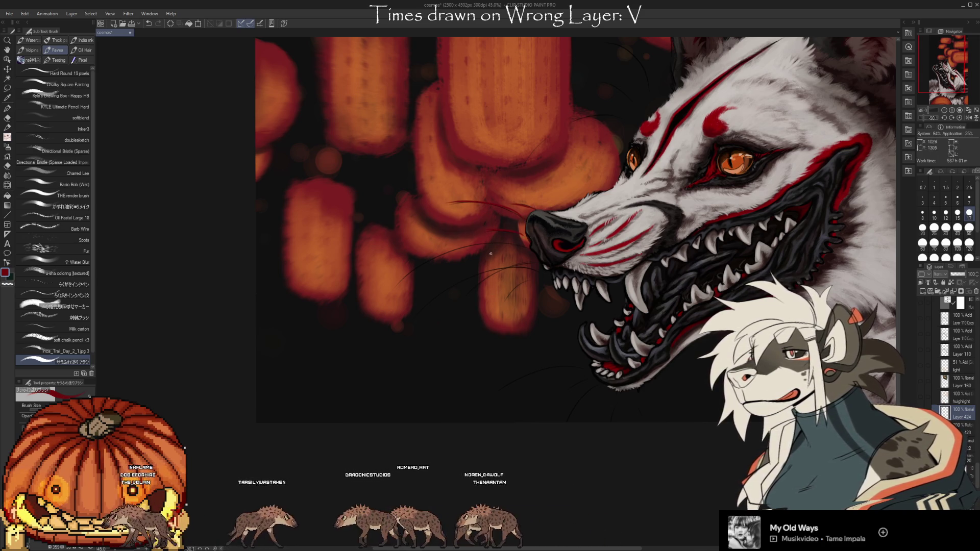
{"action": "left_click_drag", "start_coordinate": [532, 245], "coordinate": [400, 277]}
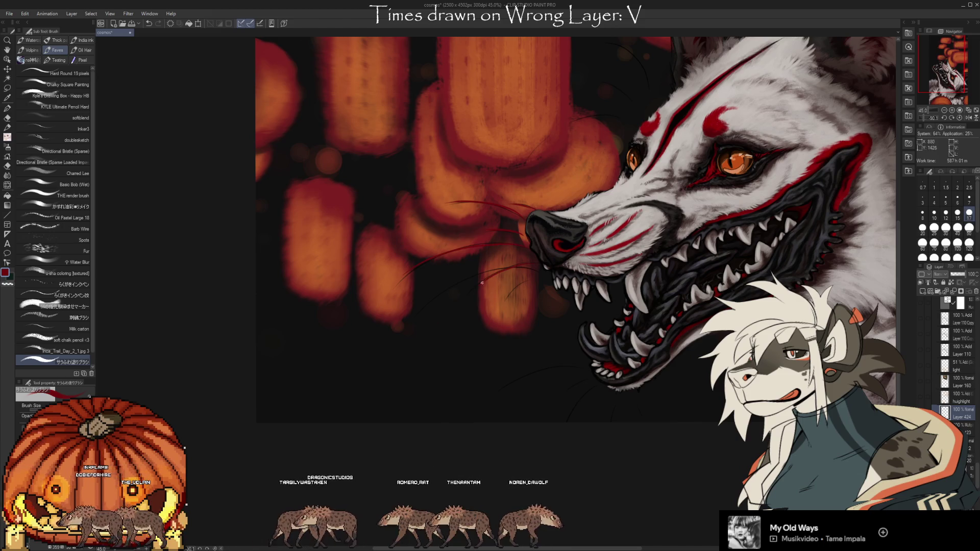
{"action": "left_click_drag", "start_coordinate": [536, 268], "coordinate": [413, 309]}
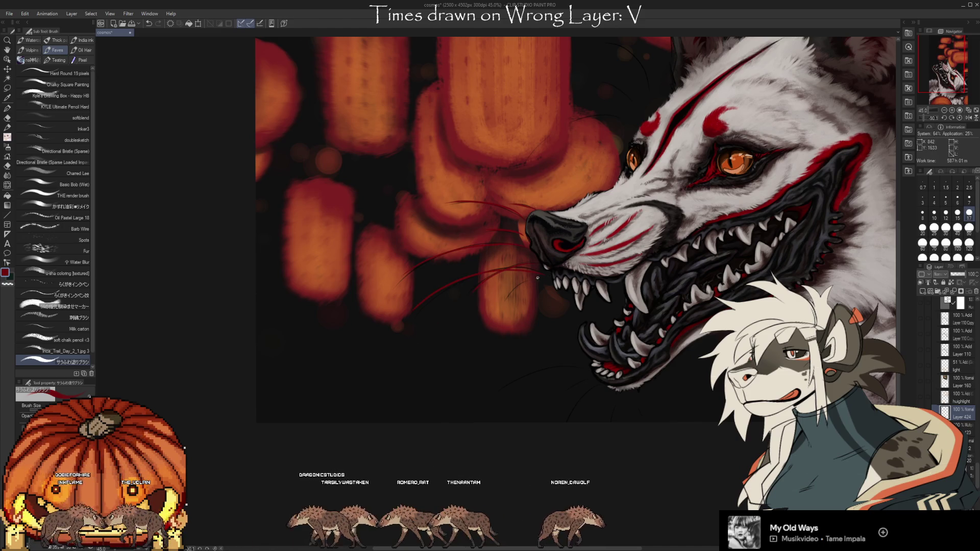
{"action": "left_click_drag", "start_coordinate": [563, 369], "coordinate": [510, 386]}
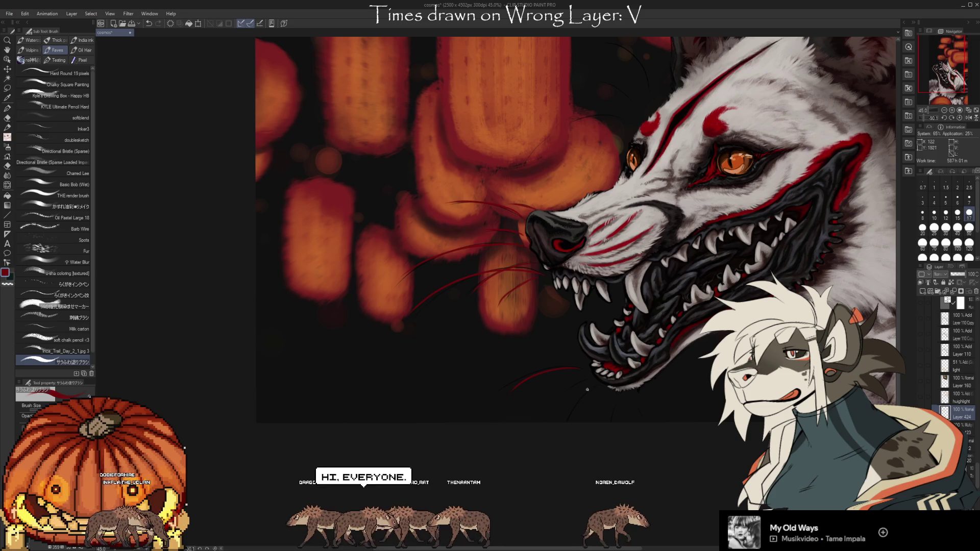
{"action": "left_click_drag", "start_coordinate": [604, 396], "coordinate": [589, 420]}
{"action": "left_click_drag", "start_coordinate": [762, 457], "coordinate": [657, 467]}
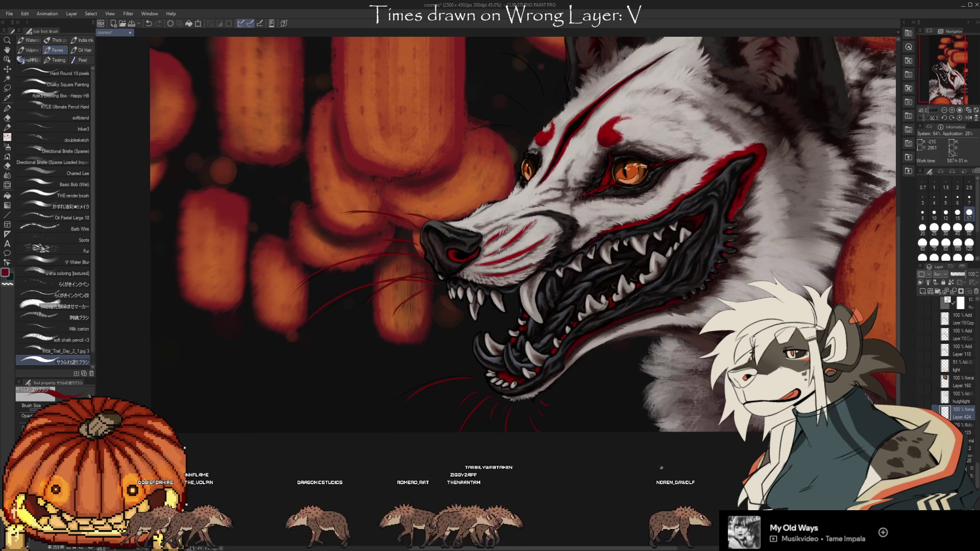
{"action": "left_click_drag", "start_coordinate": [474, 153], "coordinate": [494, 218]}
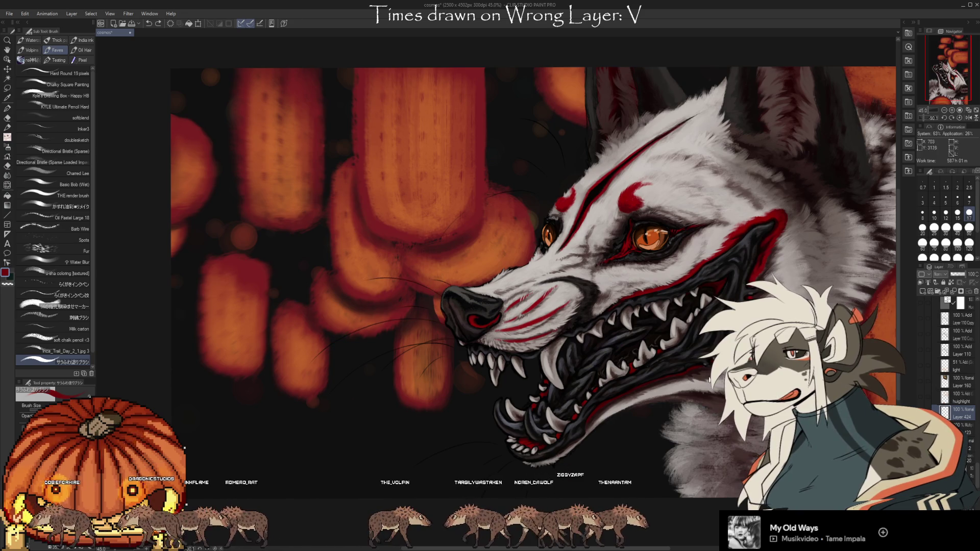
{"action": "scroll", "coordinate": [533, 268], "scroll_direction": "down", "scroll_amount": 2}
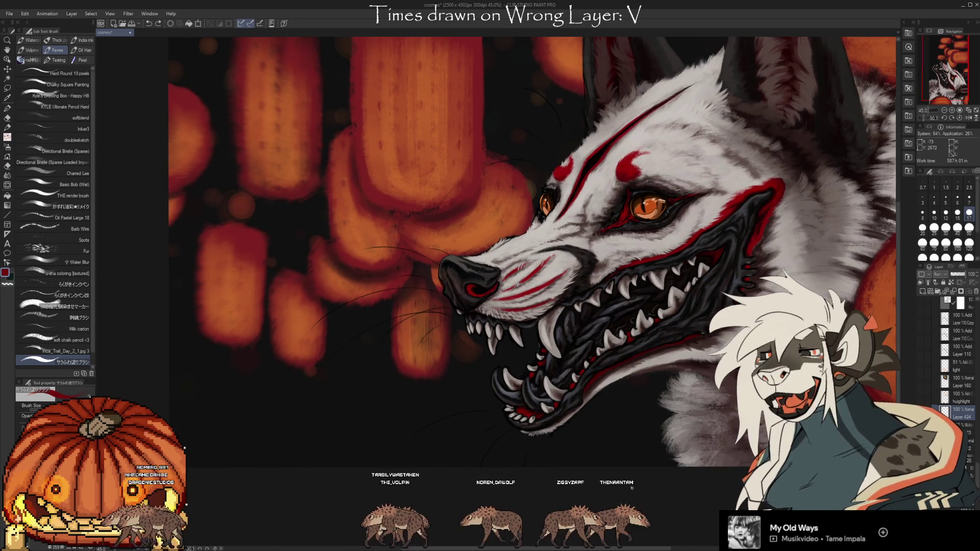
{"action": "scroll", "coordinate": [660, 403], "scroll_direction": "up", "scroll_amount": 1}
{"action": "scroll", "coordinate": [660, 404], "scroll_direction": "up", "scroll_amount": 1}
{"action": "scroll", "coordinate": [660, 404], "scroll_direction": "up", "scroll_amount": 2}
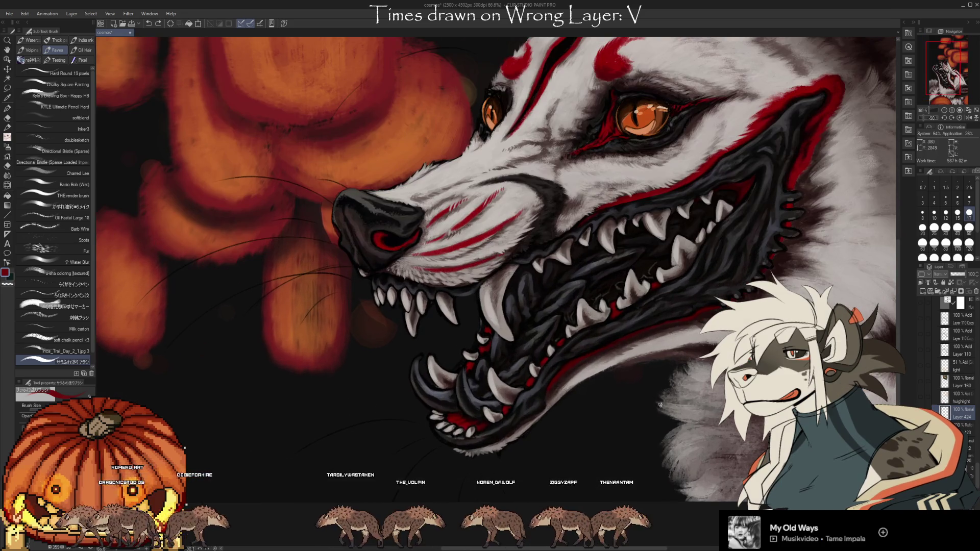
{"action": "scroll", "coordinate": [659, 403], "scroll_direction": "down", "scroll_amount": 1}
{"action": "scroll", "coordinate": [654, 405], "scroll_direction": "down", "scroll_amount": 1}
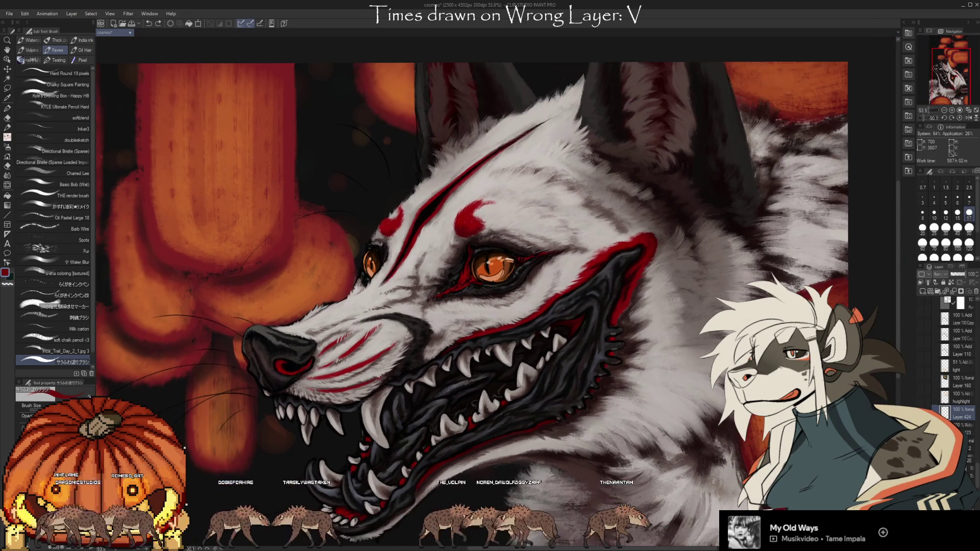
{"action": "key", "text": "alt"}
{"action": "left_click", "coordinate": [610, 253], "text": "alt"}
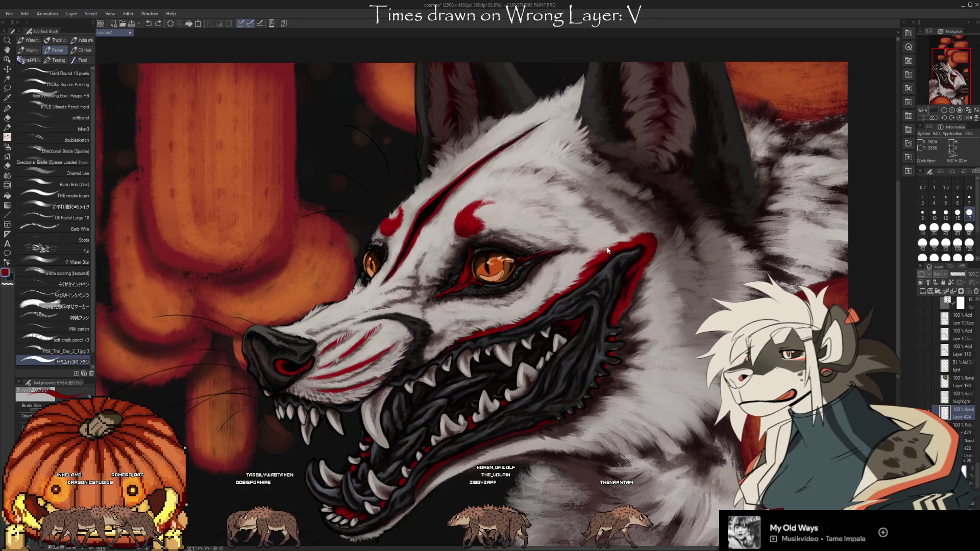
{"action": "left_click", "coordinate": [617, 247], "text": "alt"}
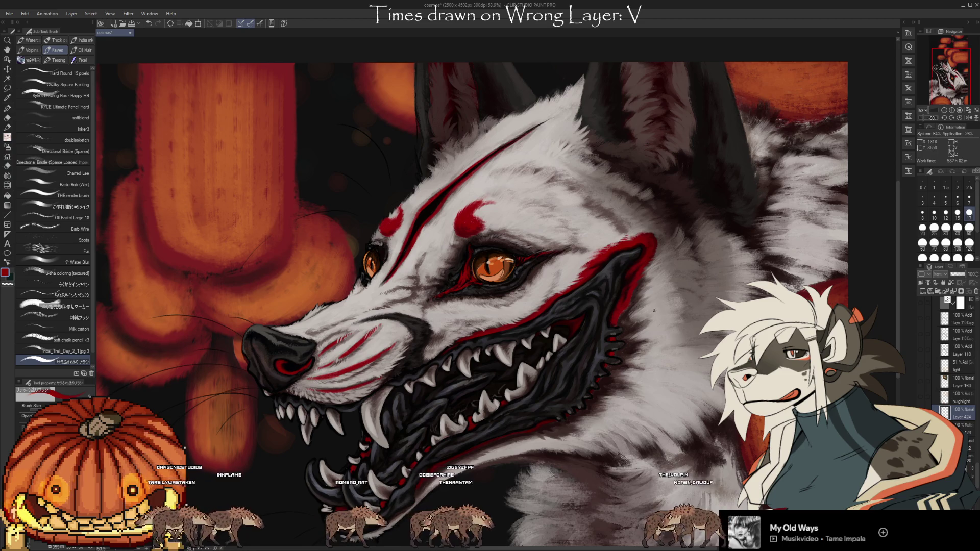
{"action": "left_click_drag", "start_coordinate": [490, 307], "coordinate": [558, 241]}
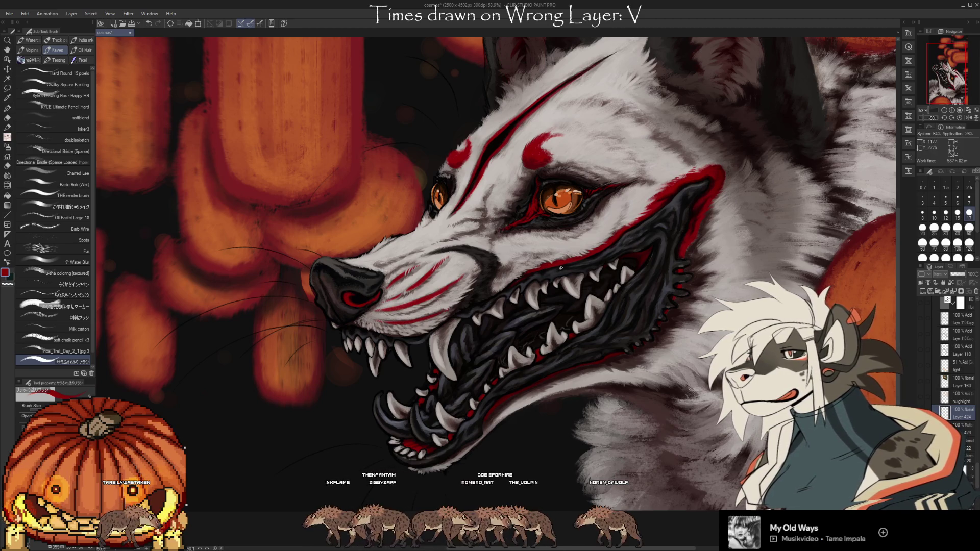
{"action": "left_click_drag", "start_coordinate": [563, 445], "coordinate": [568, 341]}
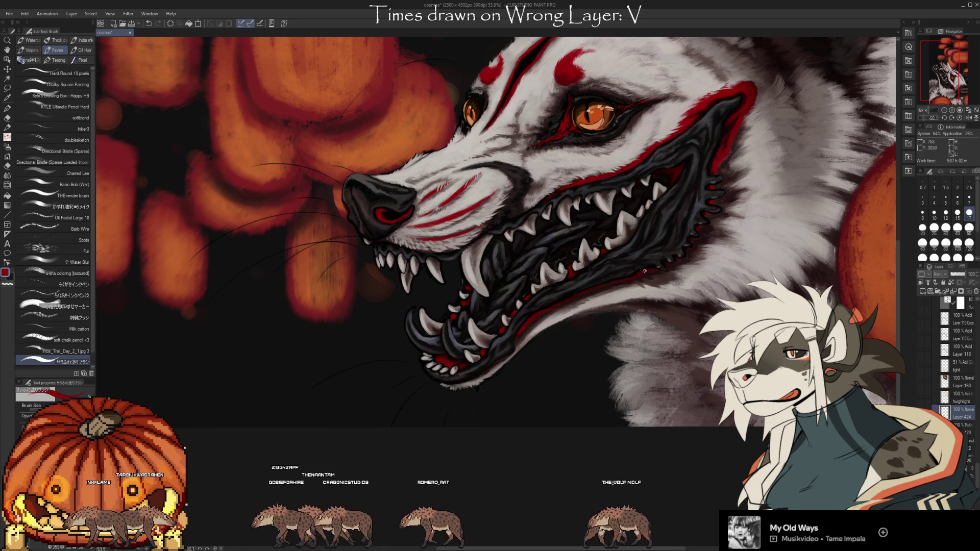
{"action": "mouse_move", "coordinate": [498, 229]}
{"action": "left_mouse_down"}
{"action": "mouse_move", "coordinate": [482, 301]}
{"action": "mouse_move", "coordinate": [494, 360]}
{"action": "left_mouse_up"}
{"action": "mouse_move", "coordinate": [526, 464]}
{"action": "left_mouse_down"}
{"action": "mouse_move", "coordinate": [614, 441]}
{"action": "mouse_move", "coordinate": [655, 380]}
{"action": "left_mouse_up"}
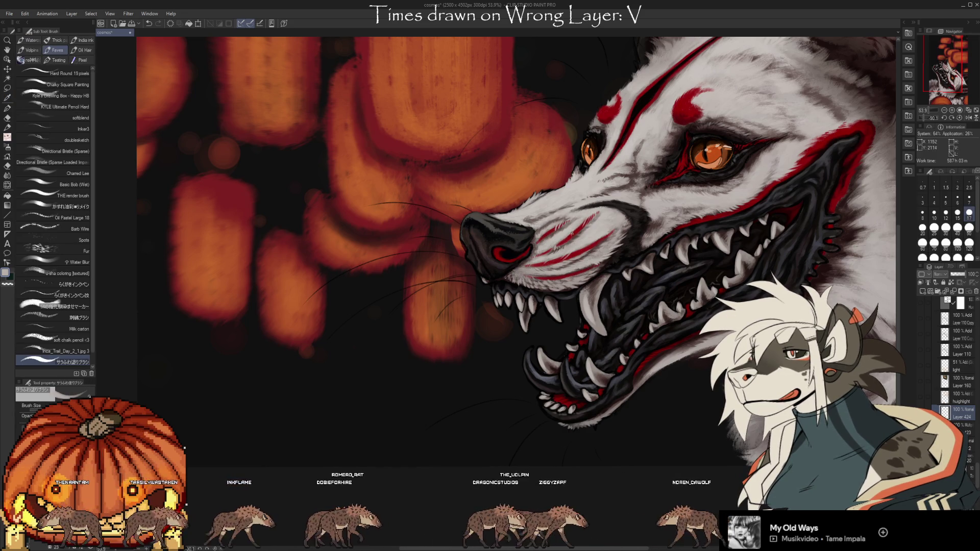
Cycle through eyedropper, brush, the dark red colour and eraser while refining the fur
{"action": "key", "text": "i"}
{"action": "key", "text": "b"}
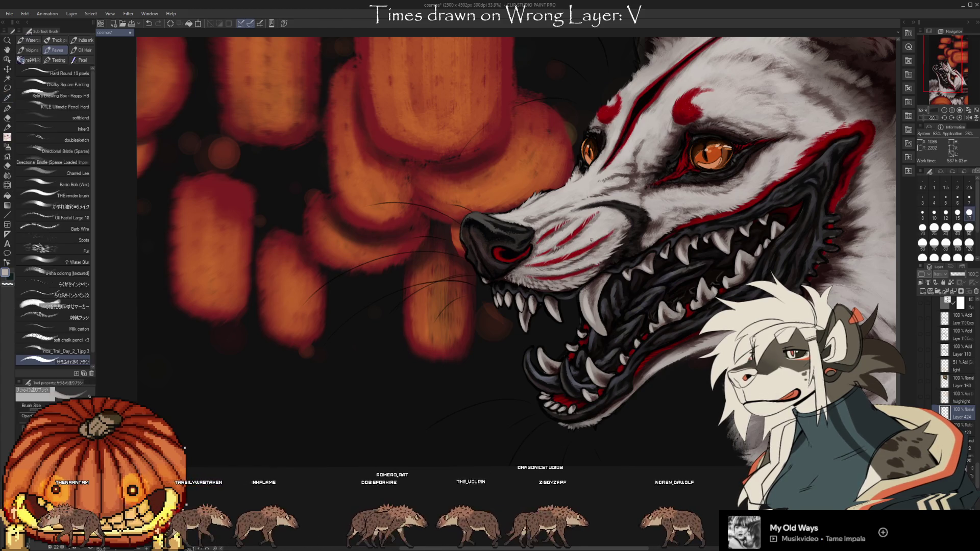
{"action": "key", "text": "x"}
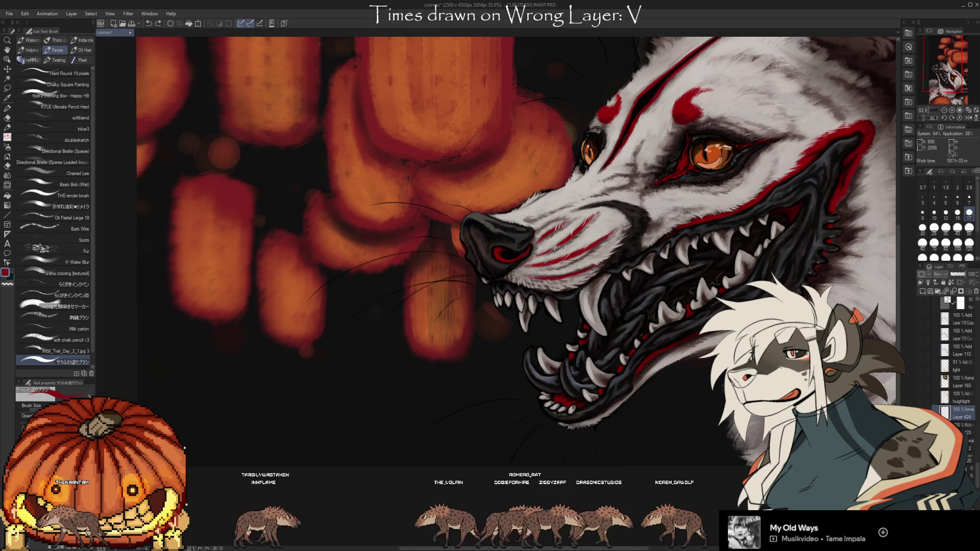
{"action": "key", "text": "e"}
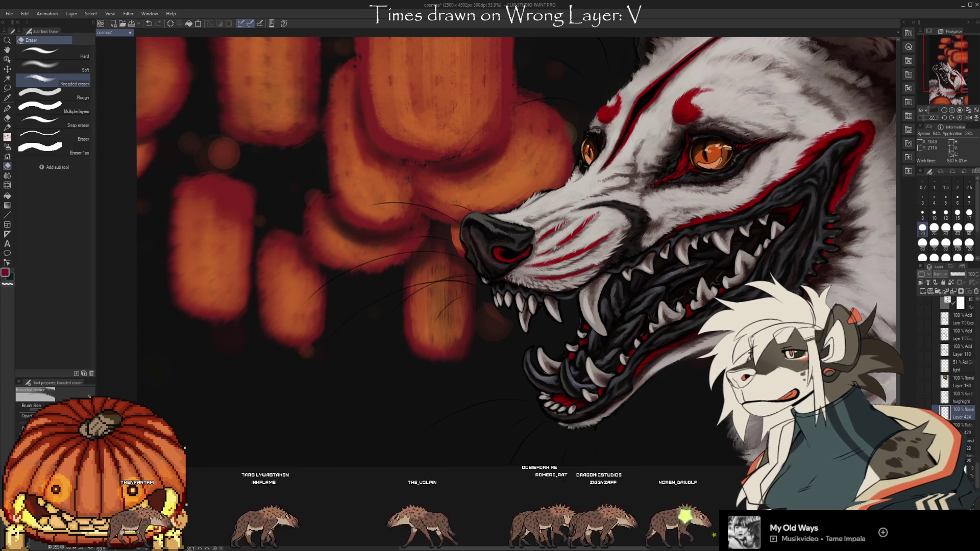
Sample the grey of the wolf's muzzle with the eyedropper and return to the brush
{"action": "key", "text": "i"}
{"action": "left_click", "coordinate": [570, 253]}
{"action": "key", "text": "b"}
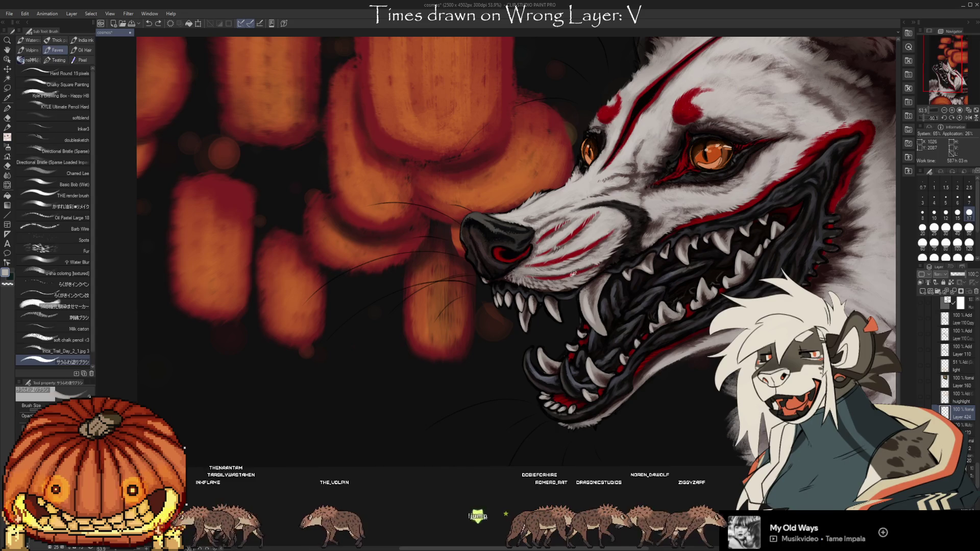
{"action": "key", "text": "i"}
{"action": "left_click", "coordinate": [567, 261]}
{"action": "key", "text": "b"}
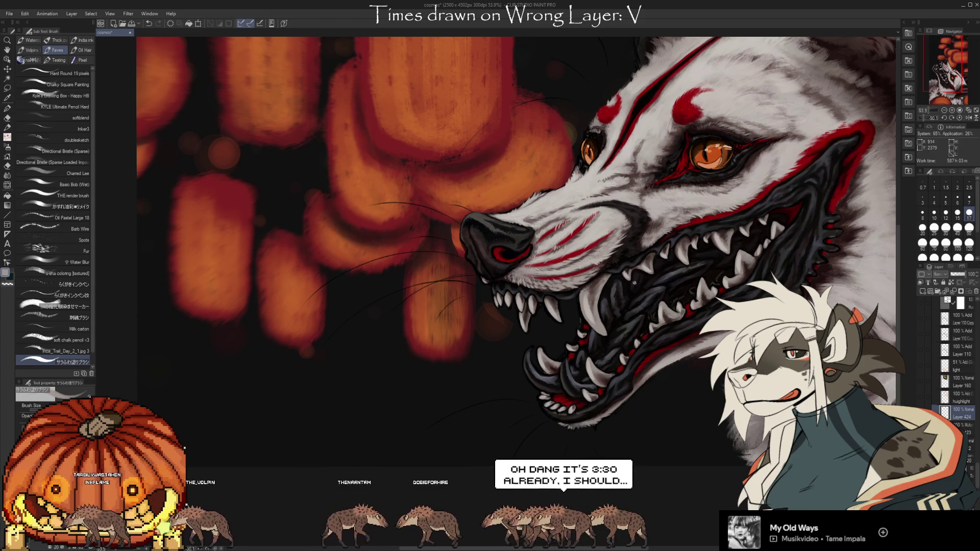
{"action": "scroll", "coordinate": [574, 264], "scroll_direction": "up", "scroll_amount": 1}
{"action": "key", "text": "i"}
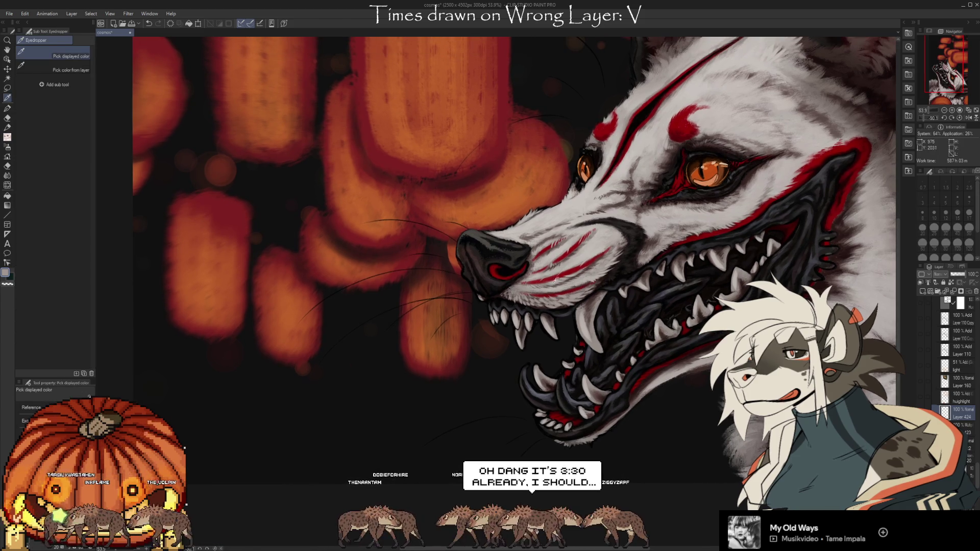
Set red from the muzzle area as the painting colour and reframe the view on the wolf's face
{"action": "key", "text": "b"}
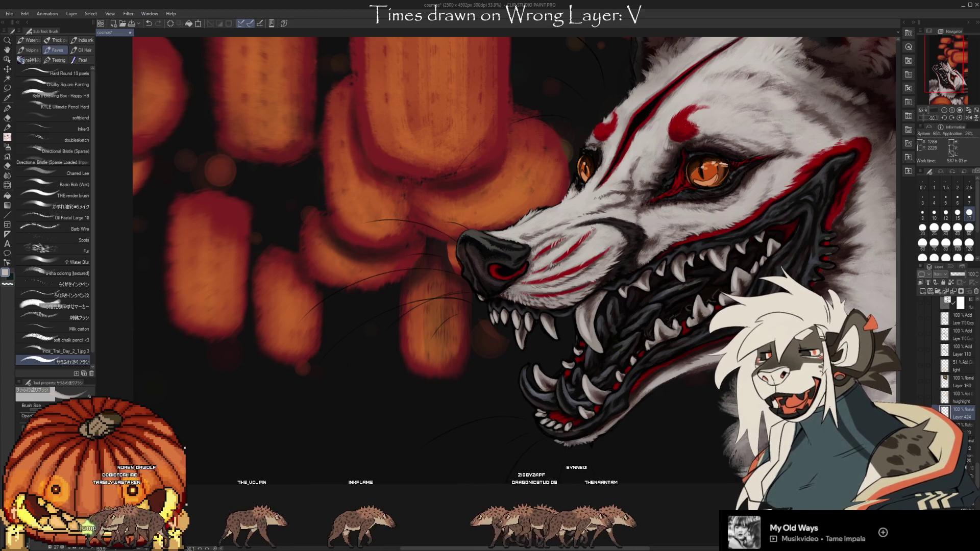
{"action": "left_click", "coordinate": [575, 246], "text": "alt"}
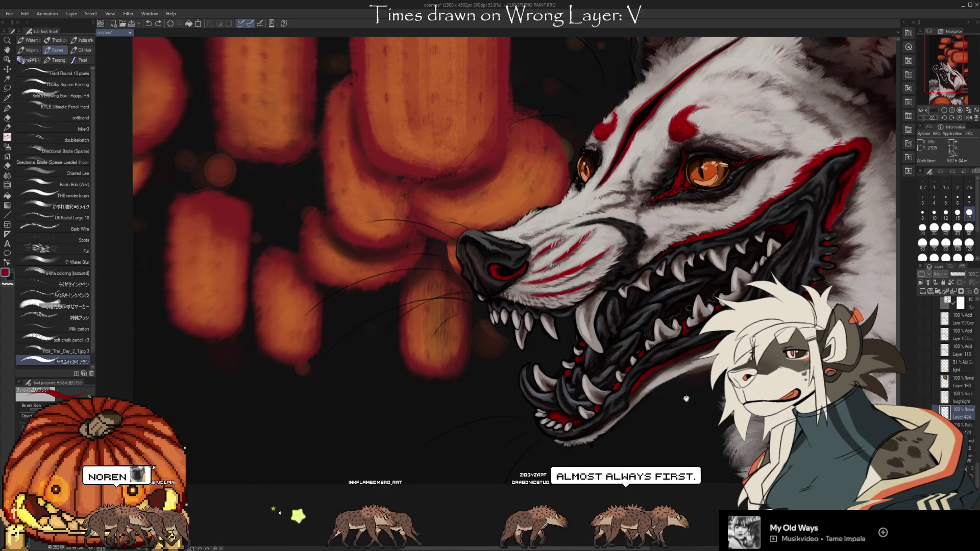
{"action": "left_click_drag", "start_coordinate": [687, 398], "coordinate": [663, 386]}
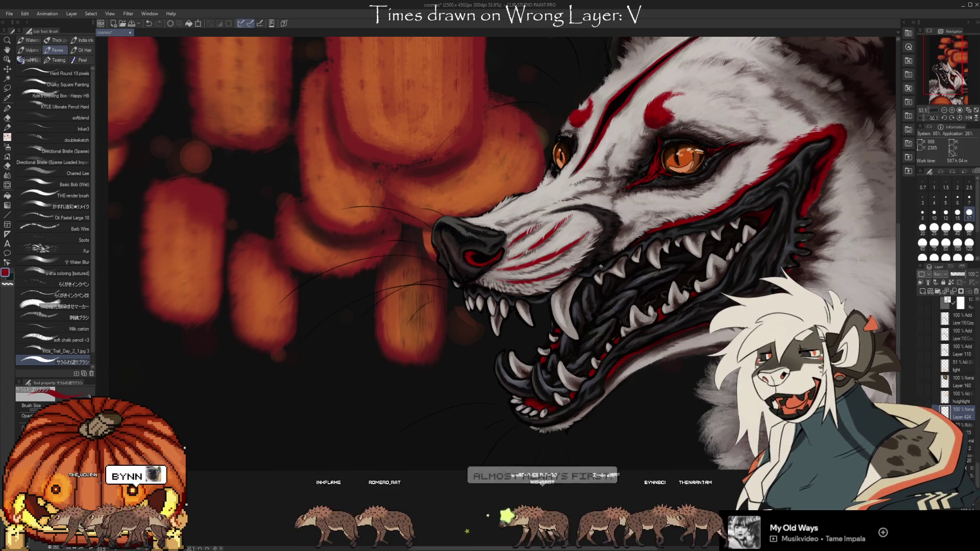
{"action": "left_click_drag", "start_coordinate": [533, 304], "coordinate": [684, 392]}
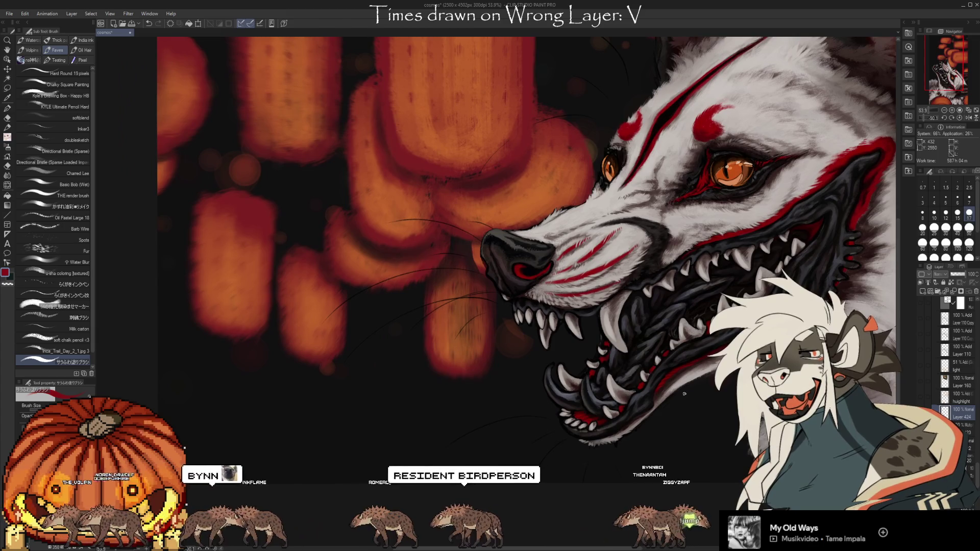
{"action": "key", "text": "i"}
Sample the muzzle's light grey, resume brushing fur, and rotate the view of the head
{"action": "left_click", "coordinate": [576, 259]}
{"action": "key", "text": "b"}
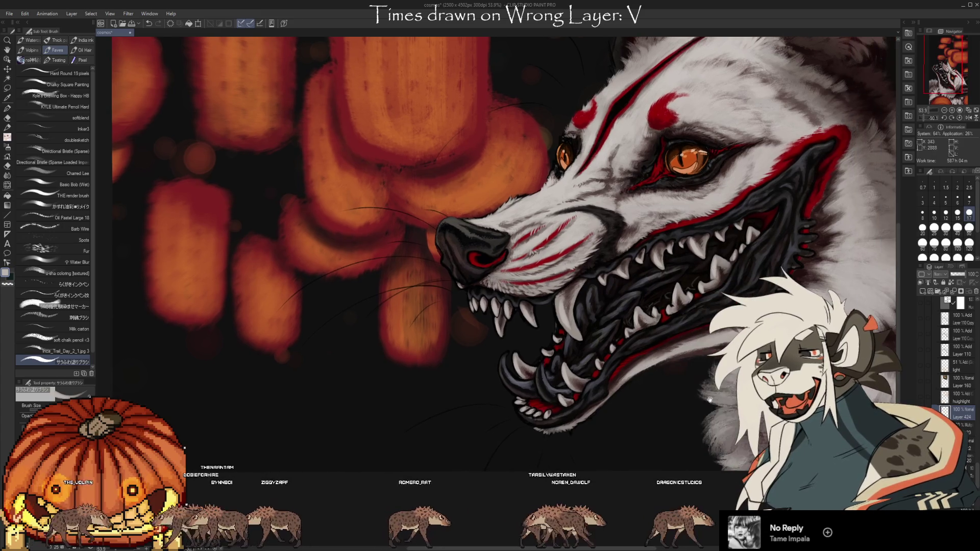
{"action": "left_click_drag", "start_coordinate": [785, 391], "coordinate": [669, 406]}
{"action": "key", "text": "alt"}
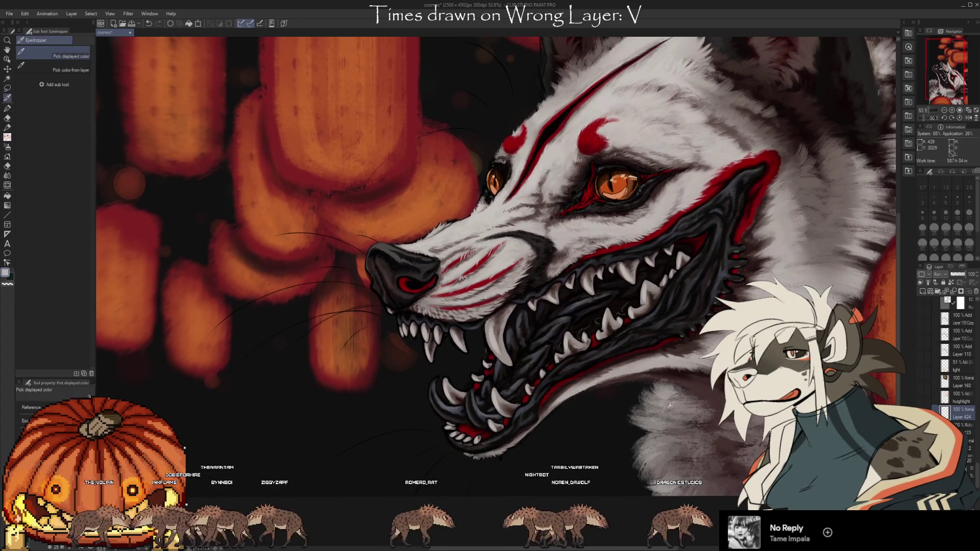
Brush light grey fur on the cheek and neck, erasing stray strokes and swapping colours with X
{"action": "key", "text": "b"}
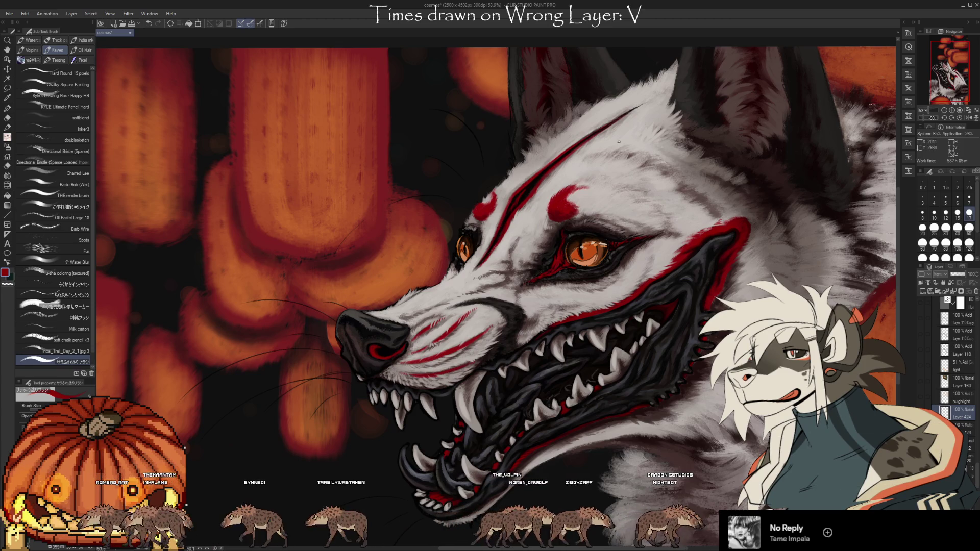
{"action": "key", "text": "e"}
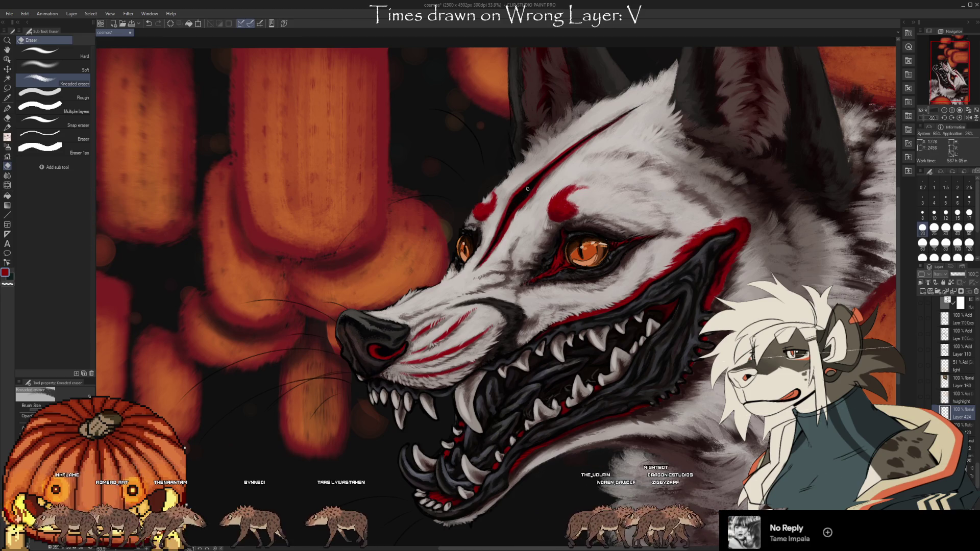
{"action": "key", "text": "b"}
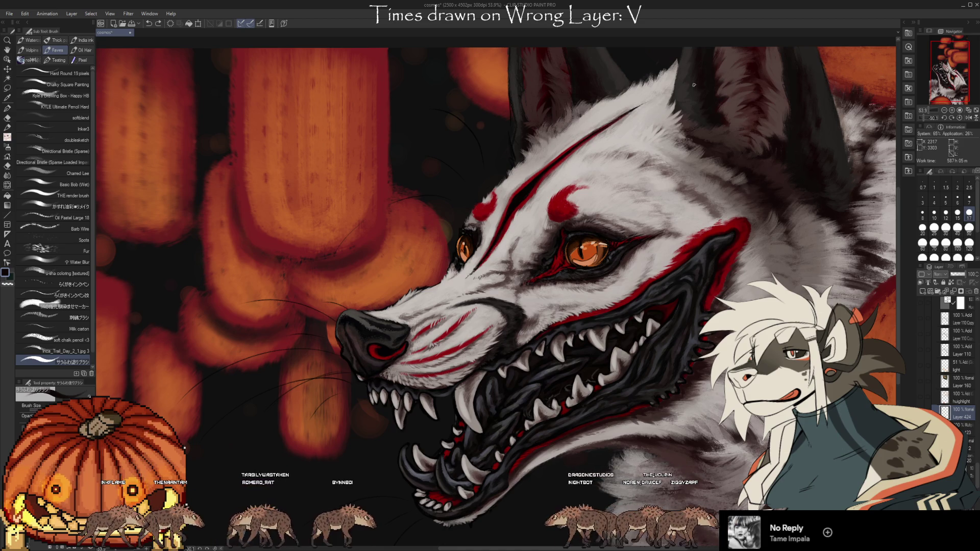
{"action": "left_click_drag", "start_coordinate": [490, 306], "coordinate": [529, 260]}
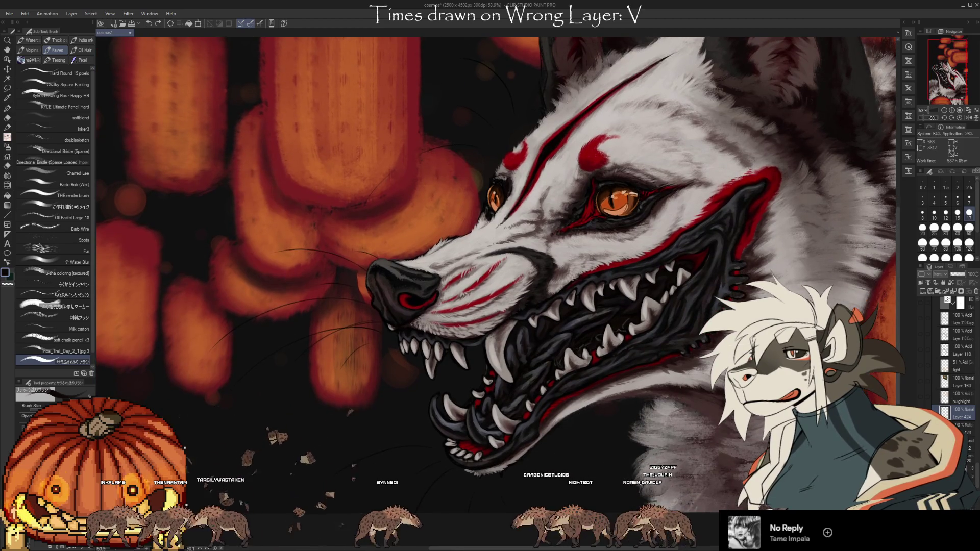
{"action": "key", "text": "x"}
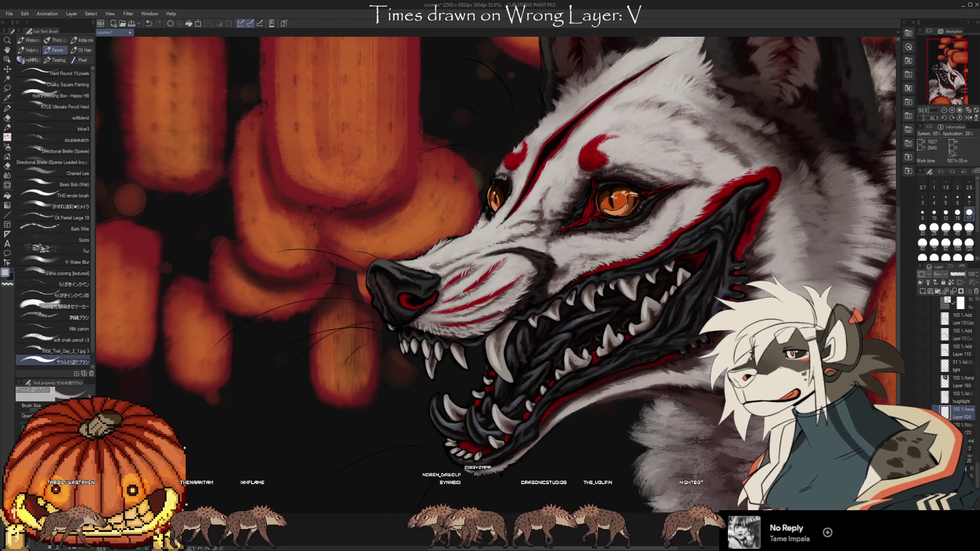
{"action": "scroll", "coordinate": [576, 190], "scroll_direction": "right", "scroll_amount": 1}
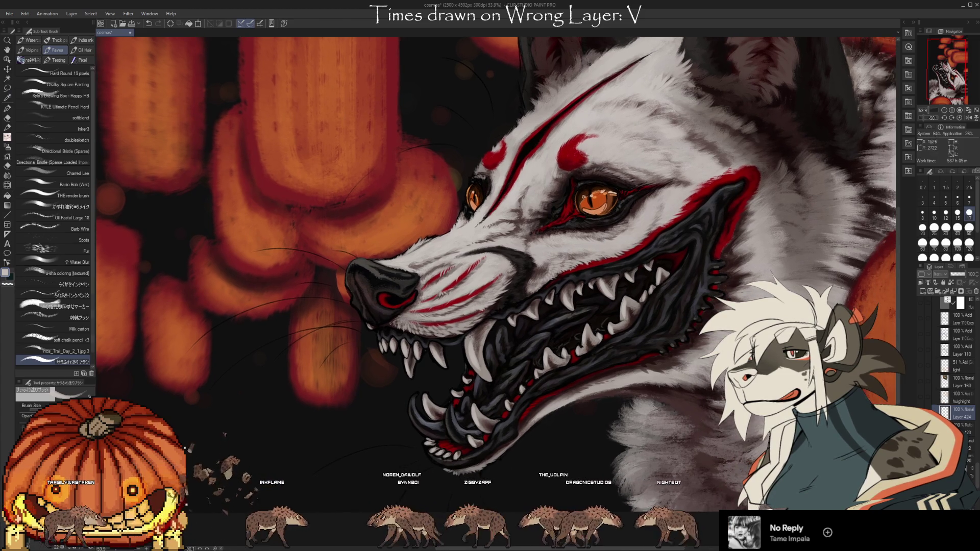
{"action": "key", "text": "i"}
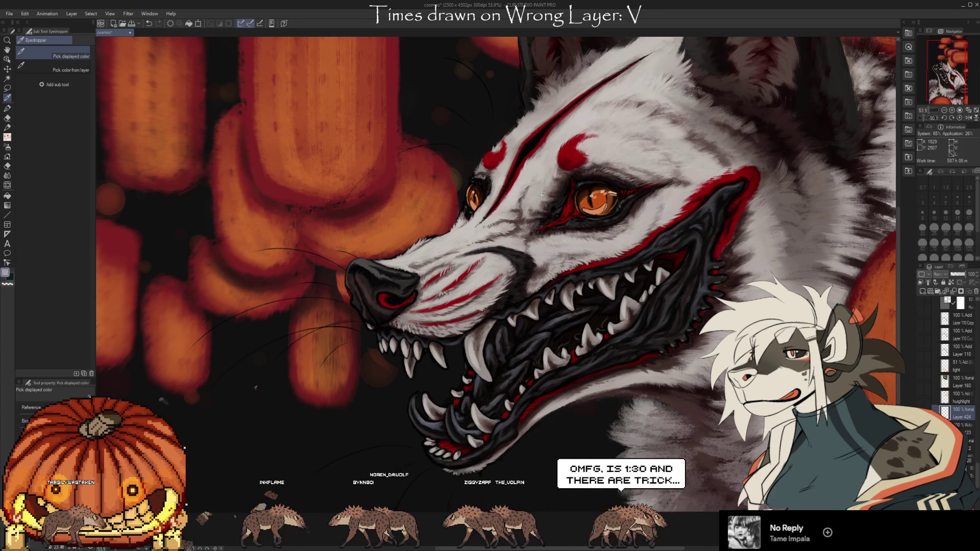
{"action": "key", "text": "b"}
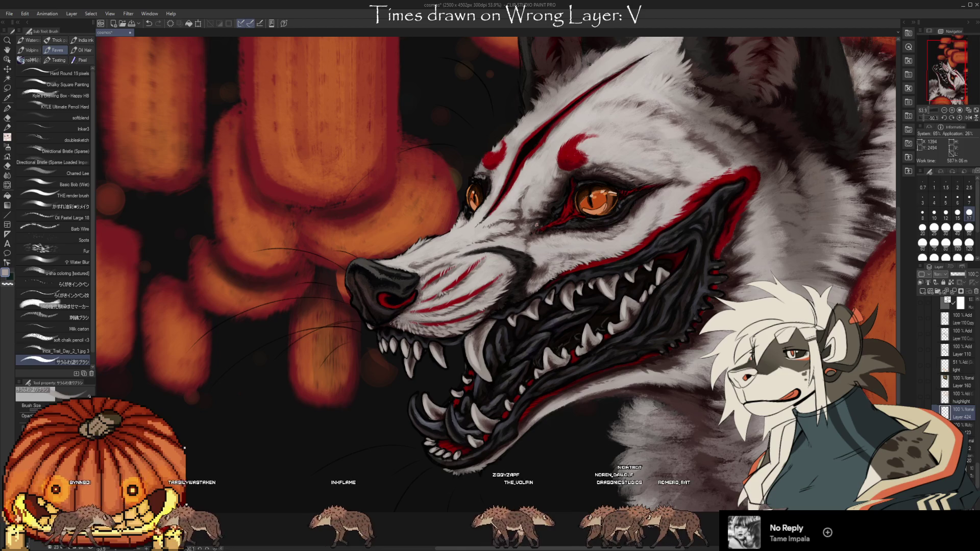
Sample the forehead fur colour and paint near the eye with the 'sha coloring (textured)' brush
{"action": "key", "text": "i"}
{"action": "left_click", "coordinate": [617, 174]}
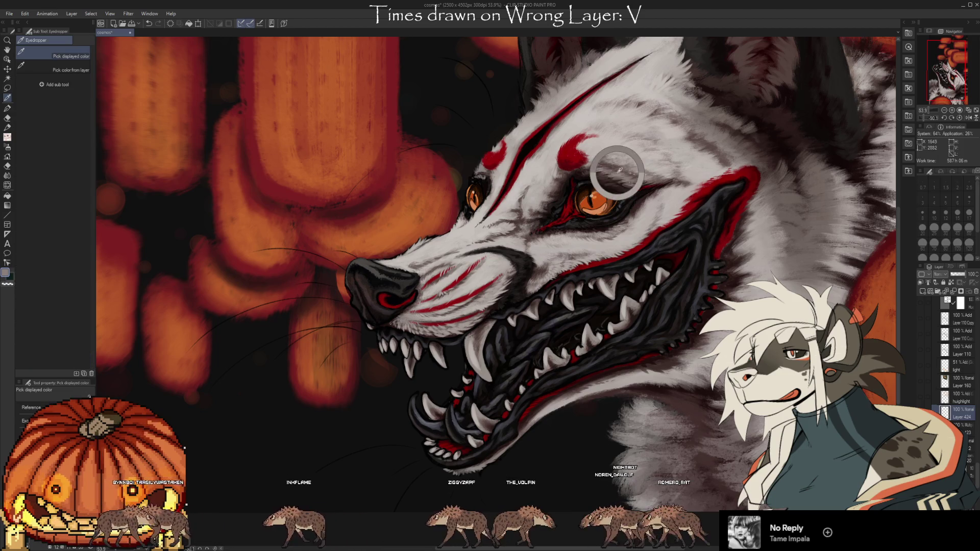
{"action": "key", "text": "b"}
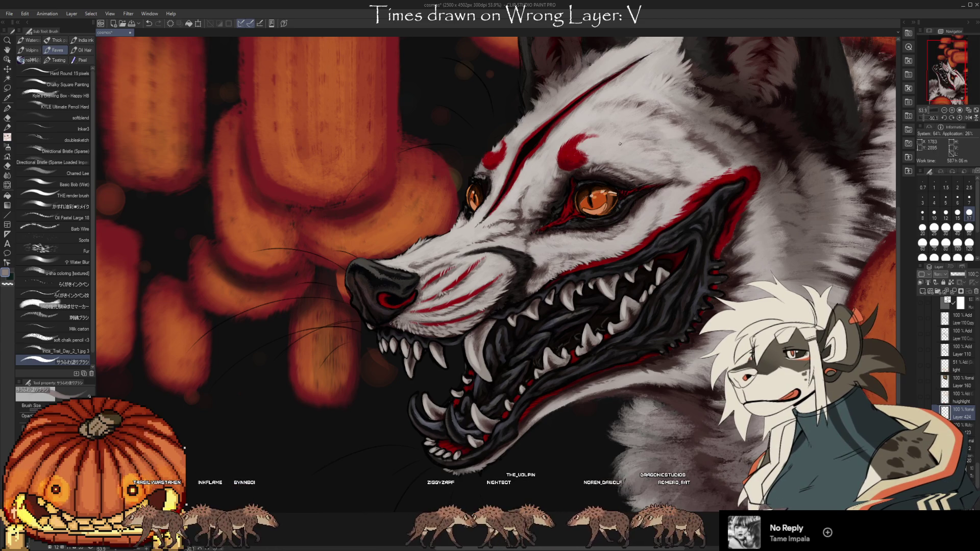
{"action": "left_click", "coordinate": [80, 274]}
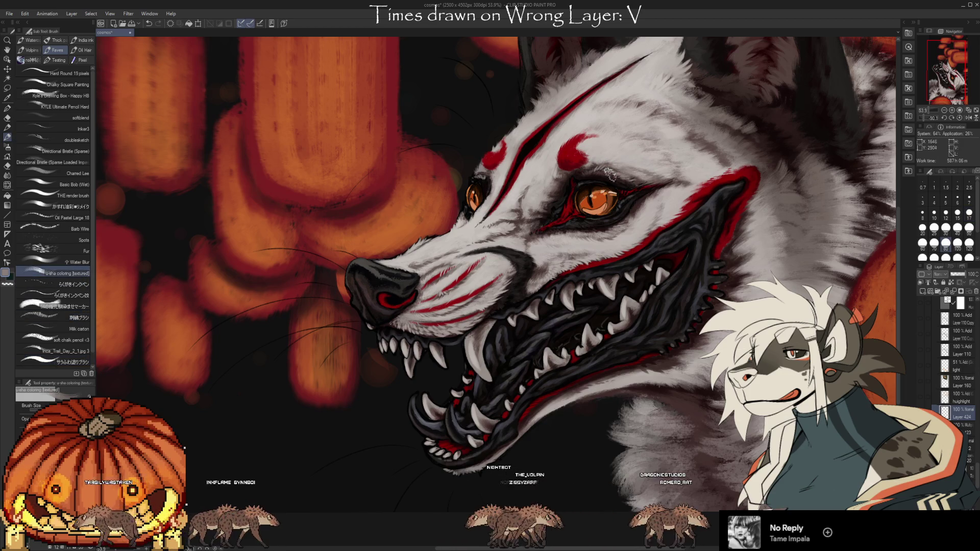
{"action": "left_click", "coordinate": [600, 159], "text": "alt"}
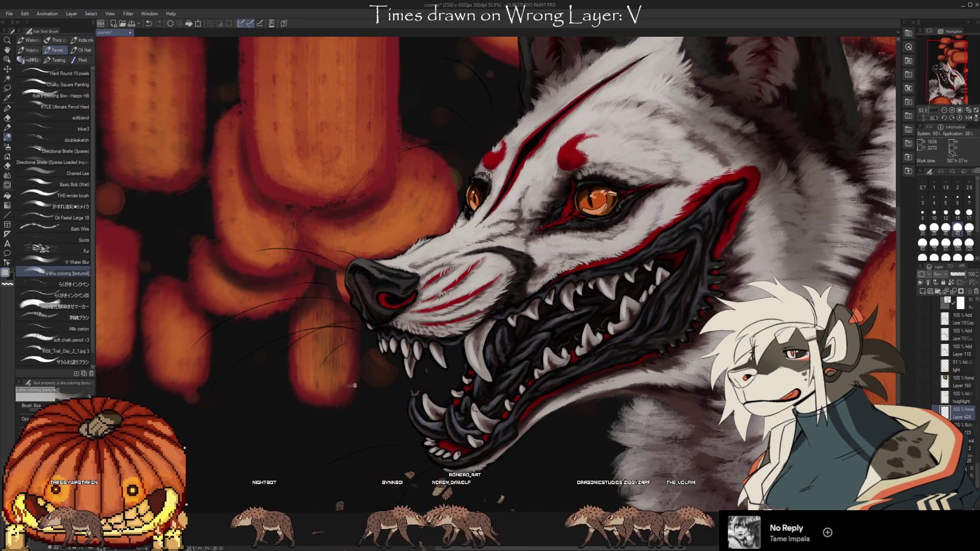
{"action": "left_click_drag", "start_coordinate": [487, 174], "coordinate": [451, 134]}
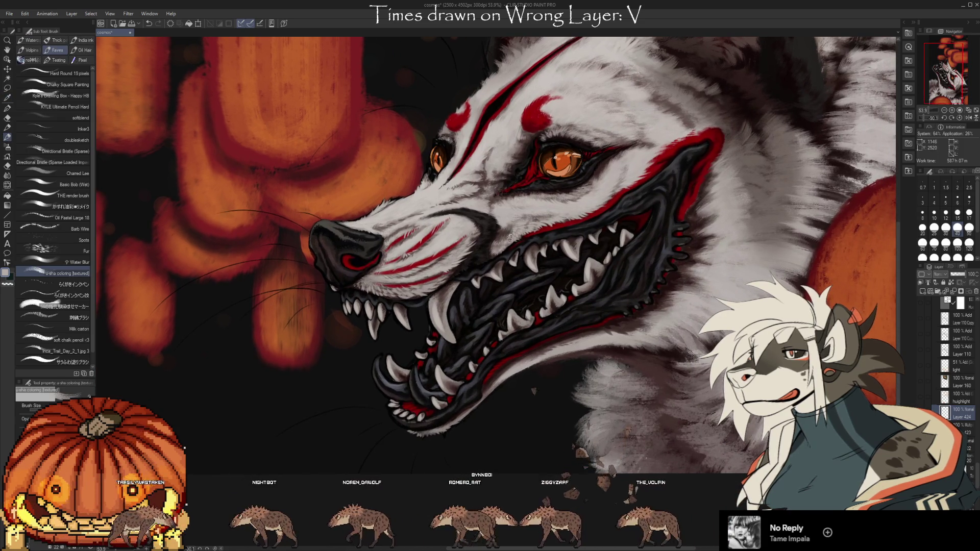
Pan to the neck ruff, sample its colour and brush soft fur texture, then reframe the whole head
{"action": "left_click_drag", "start_coordinate": [508, 236], "coordinate": [432, 175]}
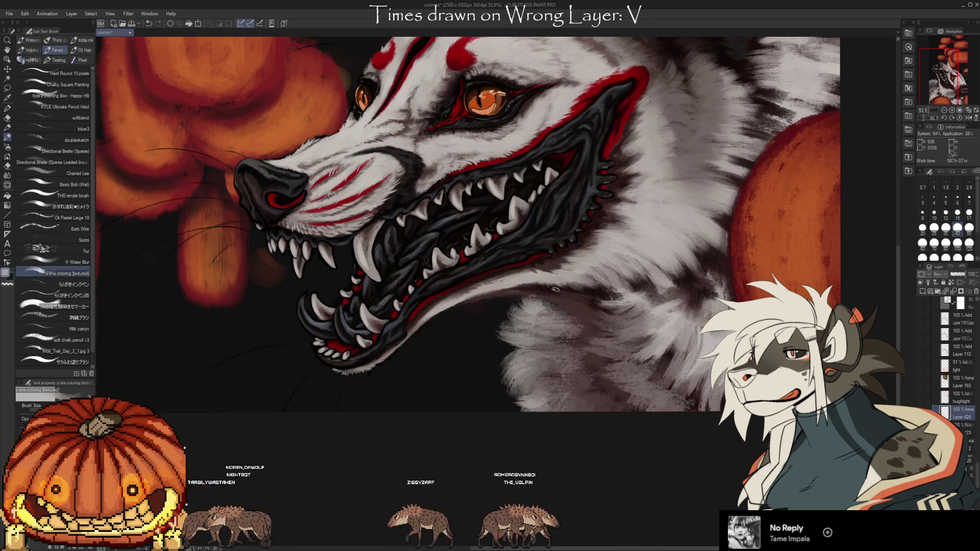
{"action": "key", "text": "i"}
{"action": "key", "text": "b"}
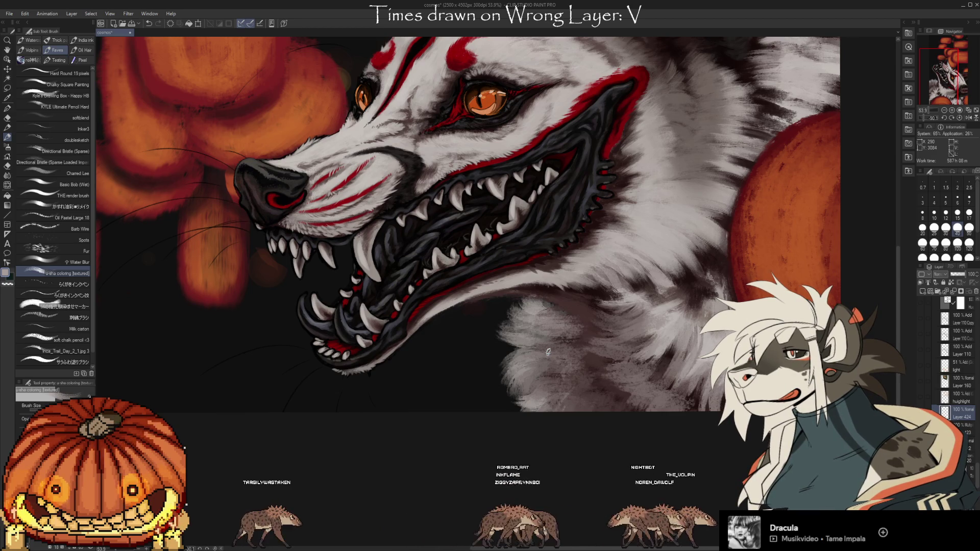
{"action": "left_click_drag", "start_coordinate": [694, 283], "coordinate": [779, 414]}
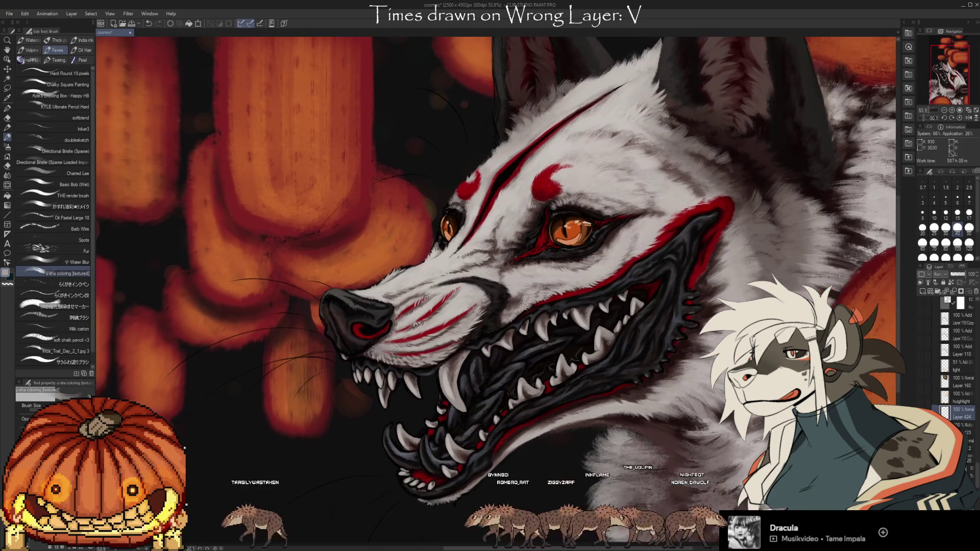
{"action": "scroll", "coordinate": [590, 283], "scroll_direction": "up", "scroll_amount": 1}
{"action": "scroll", "coordinate": [590, 282], "scroll_direction": "up", "scroll_amount": 1}
{"action": "scroll", "coordinate": [590, 282], "scroll_direction": "up", "scroll_amount": 1}
{"action": "scroll", "coordinate": [590, 283], "scroll_direction": "up", "scroll_amount": 1}
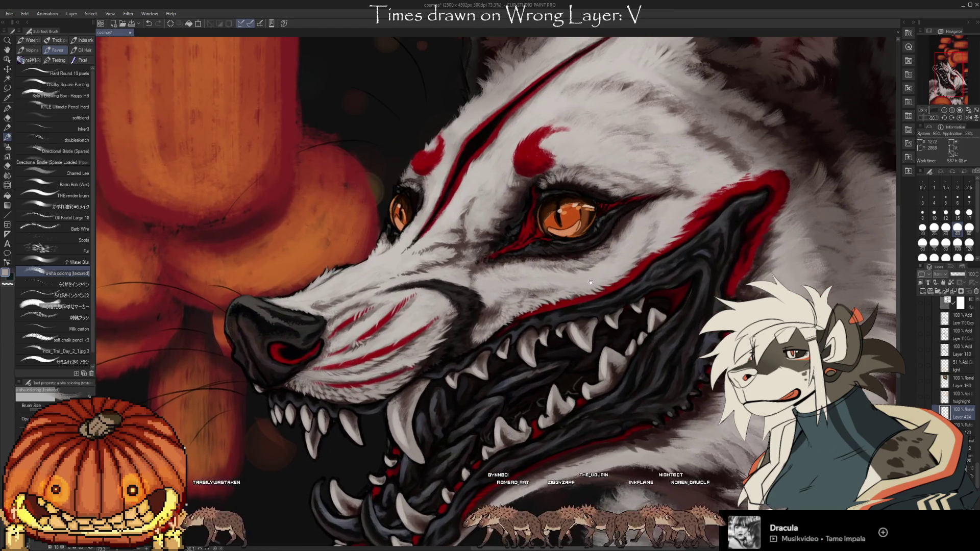
On the layer folder, add lighter orange iris highlights, sampling orange and dark red from the eye
{"action": "left_click", "coordinate": [938, 299]}
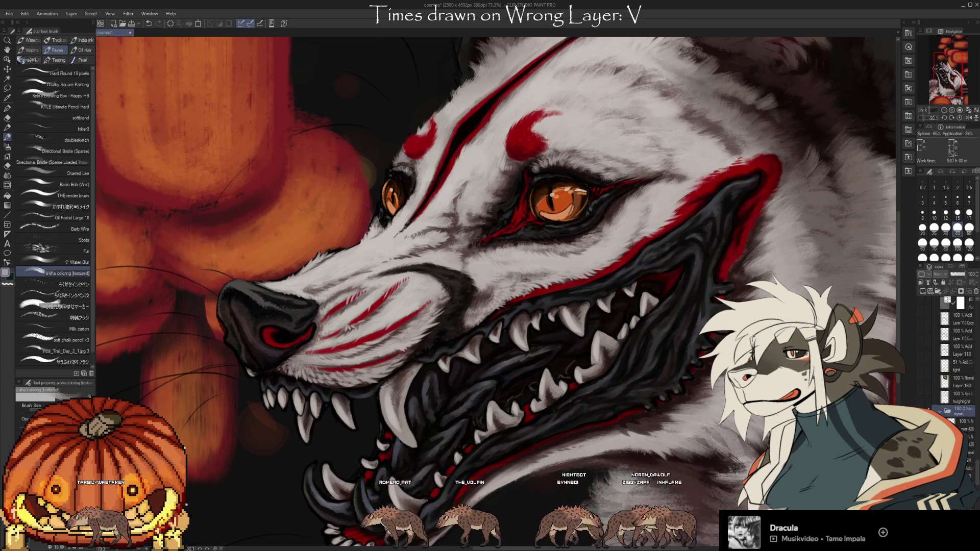
{"action": "left_click_drag", "start_coordinate": [551, 191], "coordinate": [567, 206]}
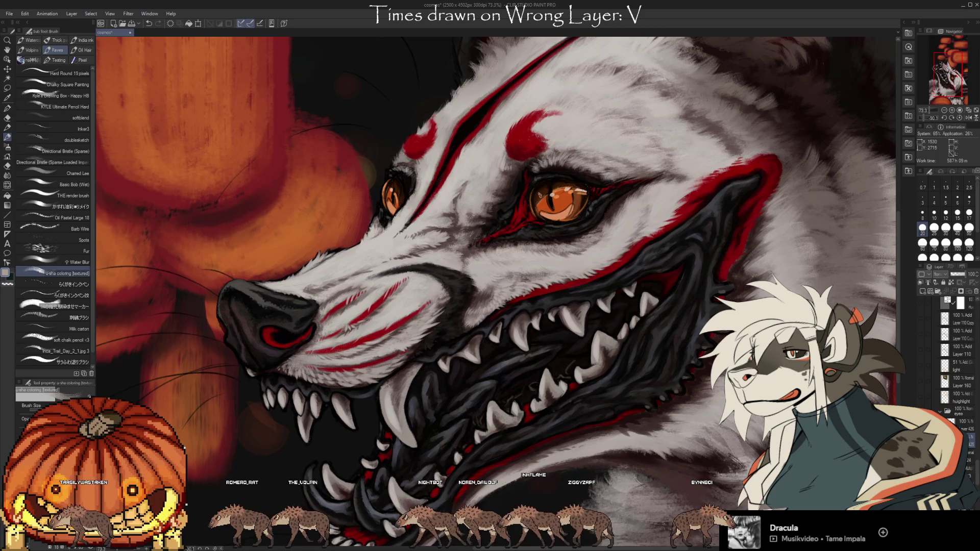
{"action": "key", "text": "i"}
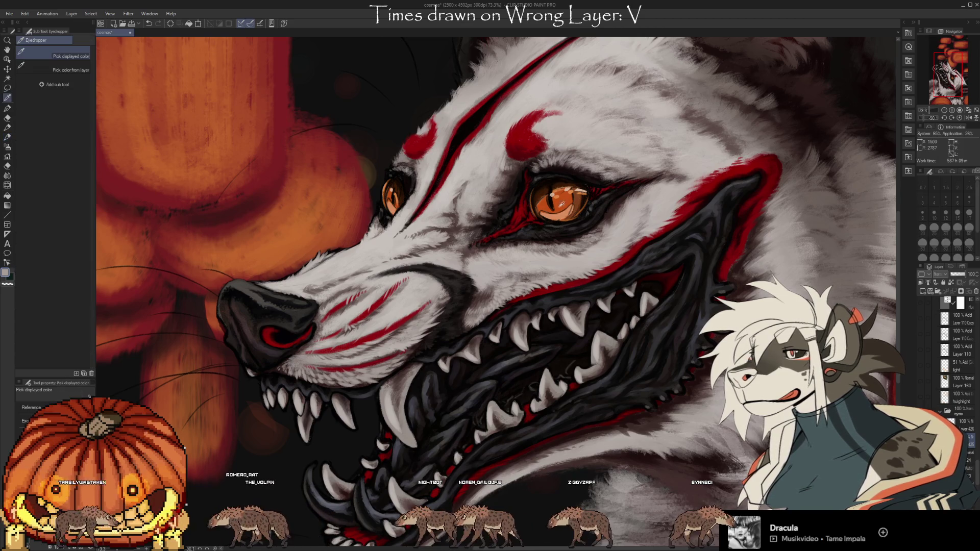
{"action": "key", "text": "b"}
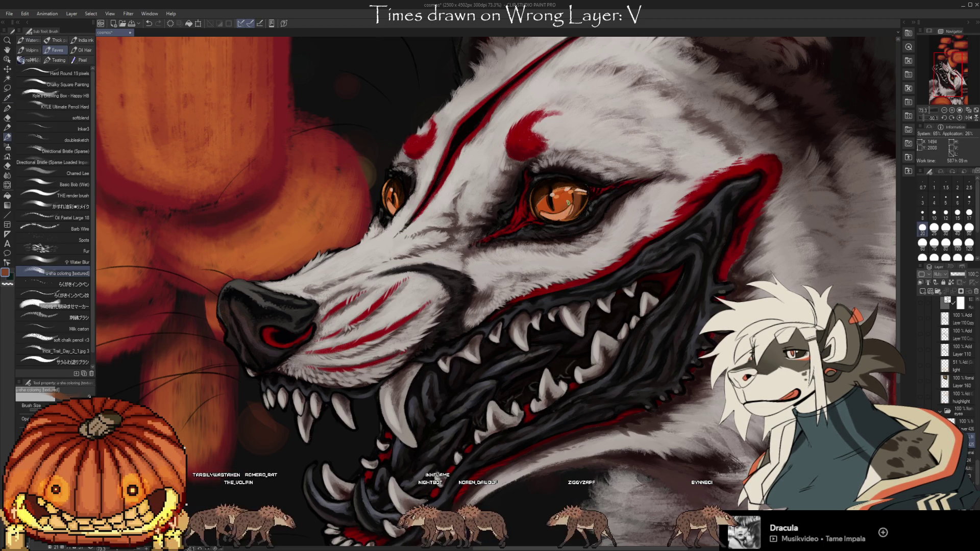
{"action": "key", "text": "i"}
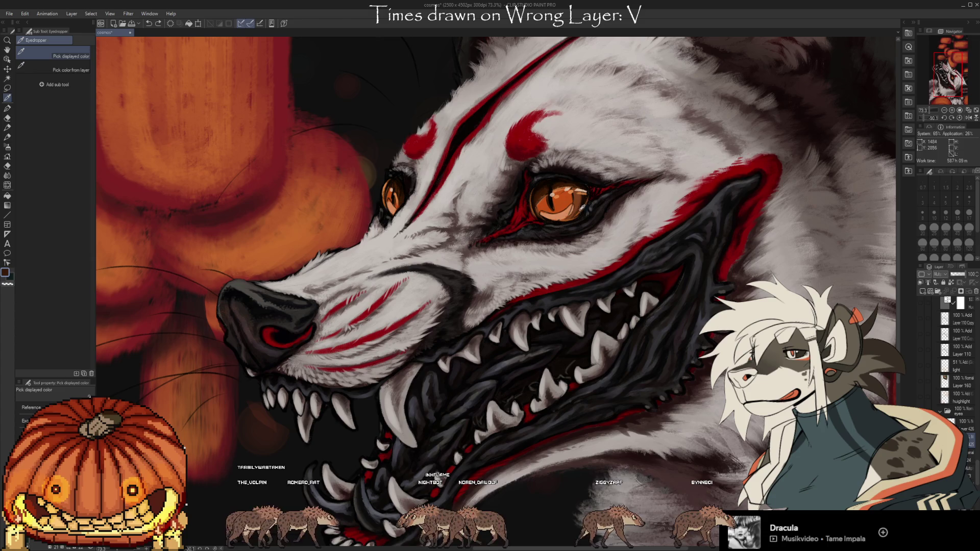
{"action": "key", "text": "b"}
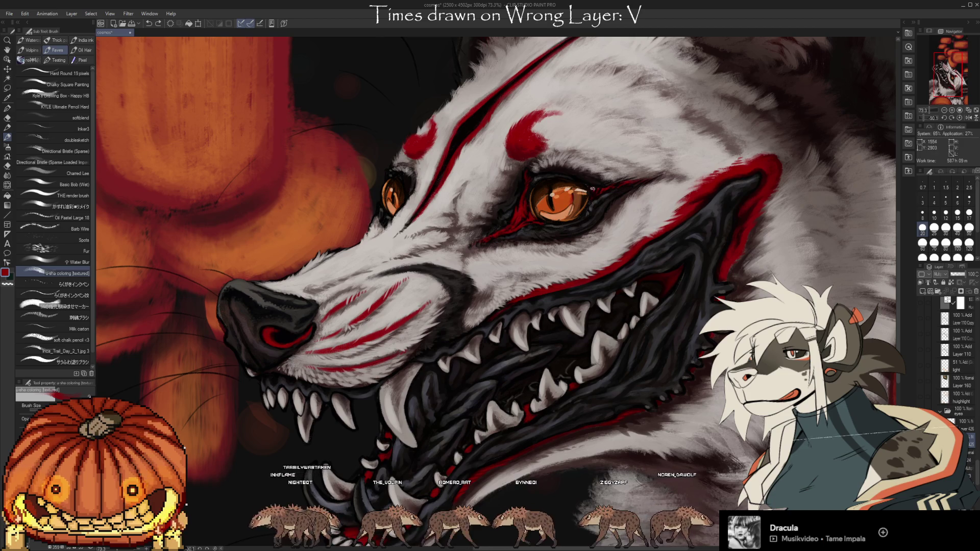
{"action": "left_click", "coordinate": [589, 189], "text": "alt"}
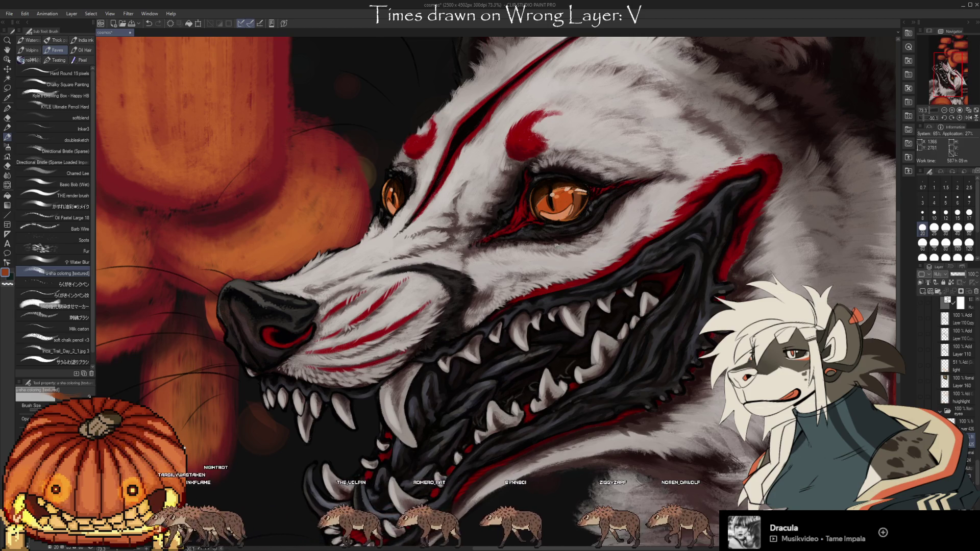
{"action": "left_click", "coordinate": [956, 411]}
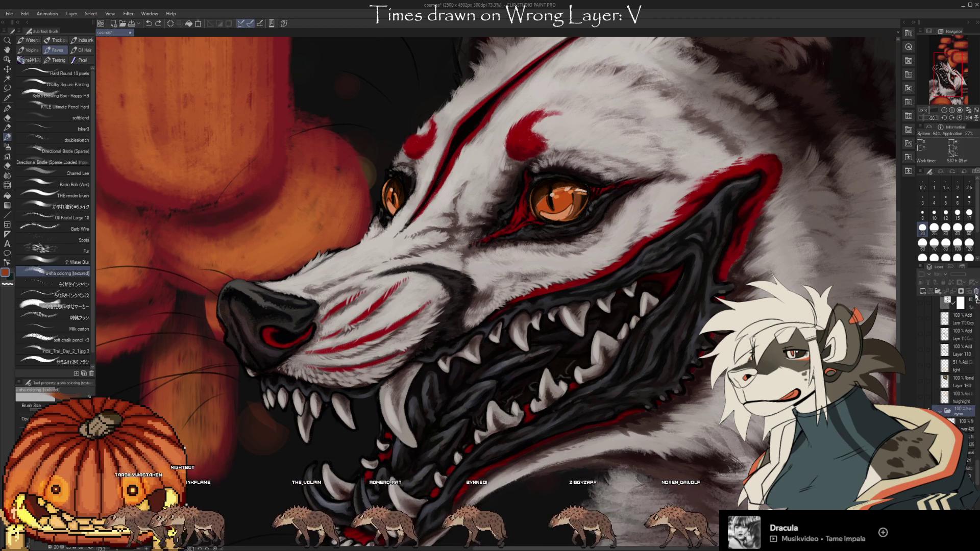
{"action": "scroll", "coordinate": [949, 383], "scroll_direction": "down", "scroll_amount": 3}
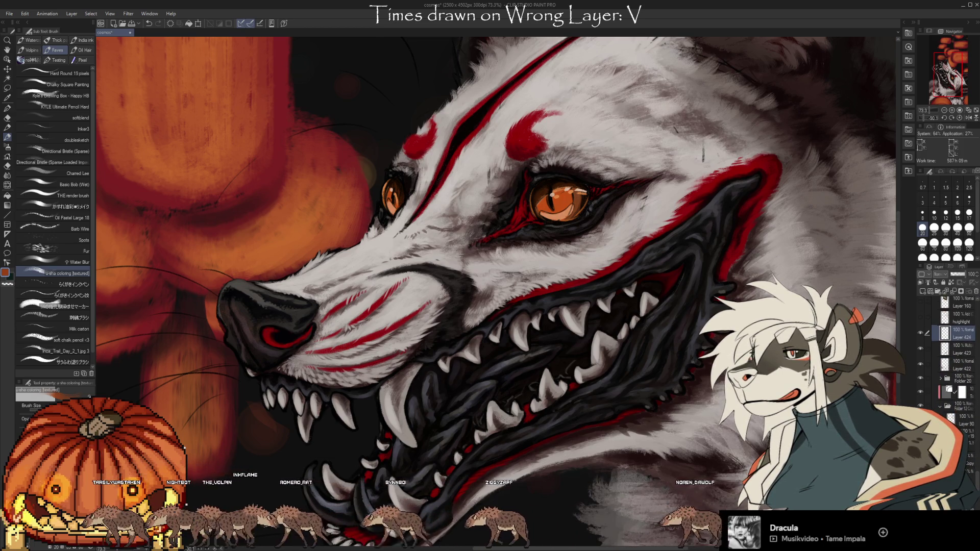
Toggle visibility of the dark-striped layer and the eye and nose shading layer to compare them
{"action": "left_click", "coordinate": [921, 408]}
{"action": "left_click", "coordinate": [920, 408]}
{"action": "left_click", "coordinate": [921, 407]}
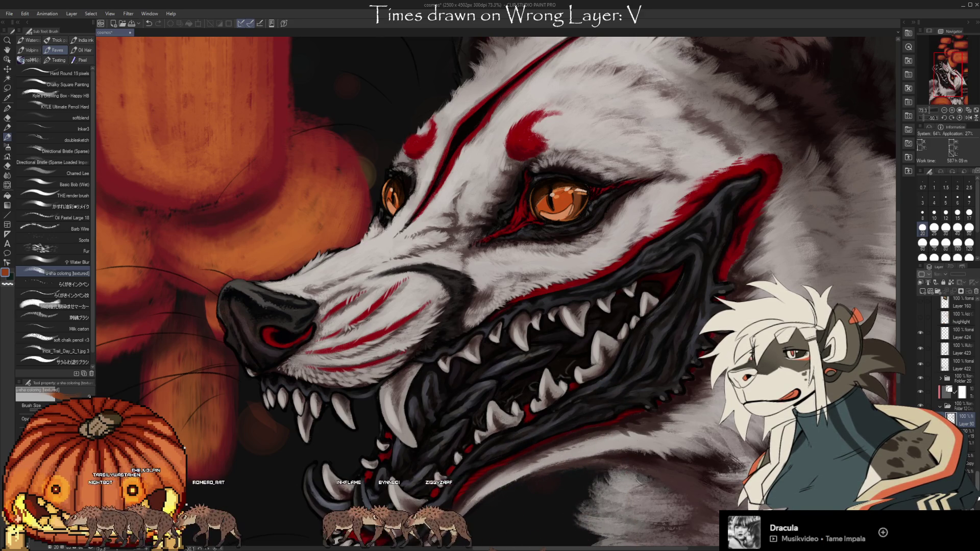
{"action": "left_click_drag", "start_coordinate": [976, 482], "coordinate": [977, 499]}
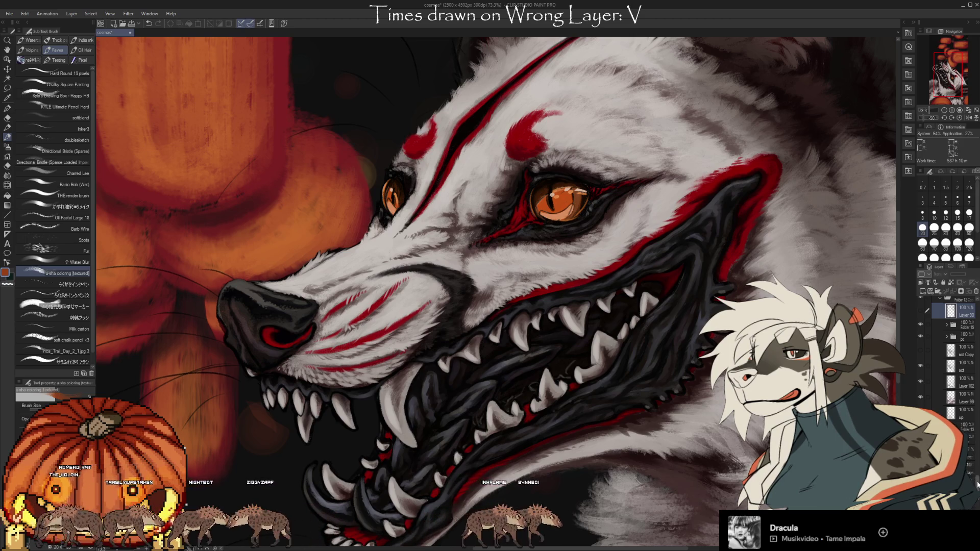
{"action": "scroll", "coordinate": [948, 368], "scroll_direction": "up", "scroll_amount": 2}
{"action": "left_click", "coordinate": [924, 383]}
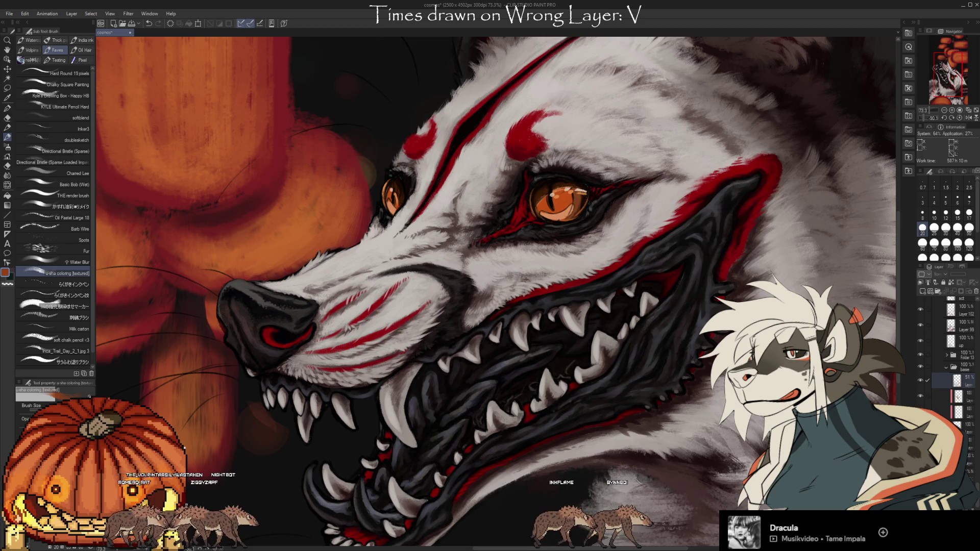
{"action": "left_click", "coordinate": [920, 378]}
{"action": "left_click", "coordinate": [921, 379]}
{"action": "left_click", "coordinate": [920, 378]}
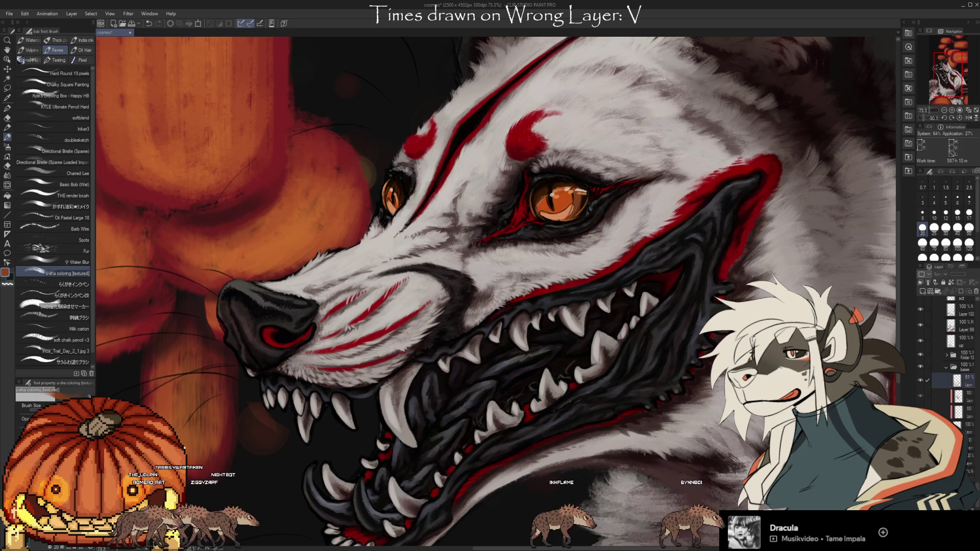
{"action": "left_click", "coordinate": [921, 378]}
{"action": "left_click", "coordinate": [921, 379]}
{"action": "left_click", "coordinate": [921, 379]}
{"action": "left_click", "coordinate": [921, 378]}
Compare the mouth, upper fur and teeth shading layers, then paint dark and light fur at right
{"action": "left_click", "coordinate": [921, 381]}
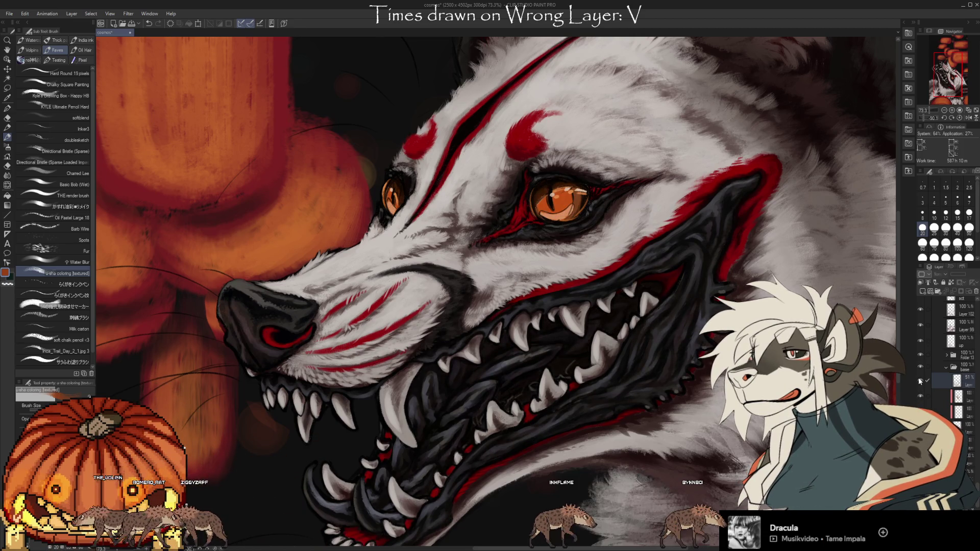
{"action": "left_click", "coordinate": [919, 330]}
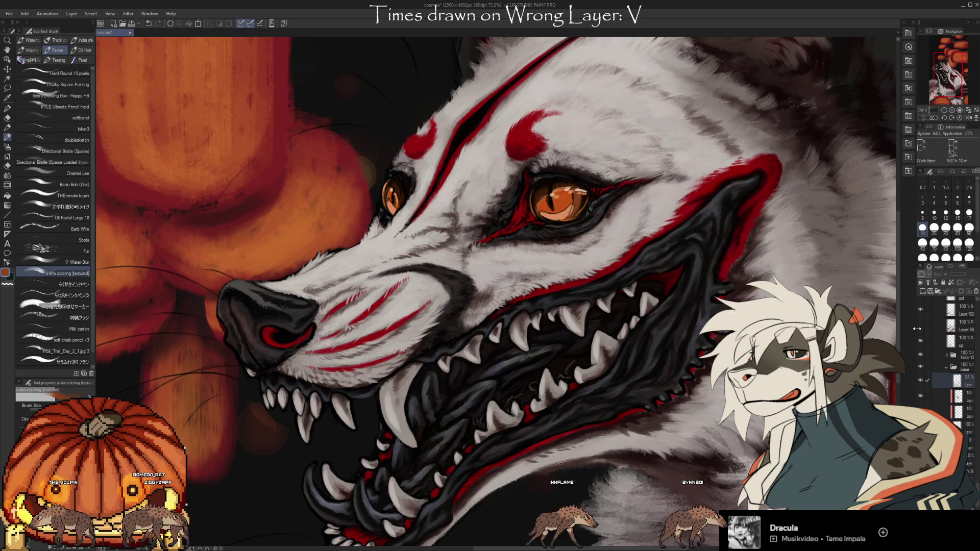
{"action": "left_click", "coordinate": [921, 310]}
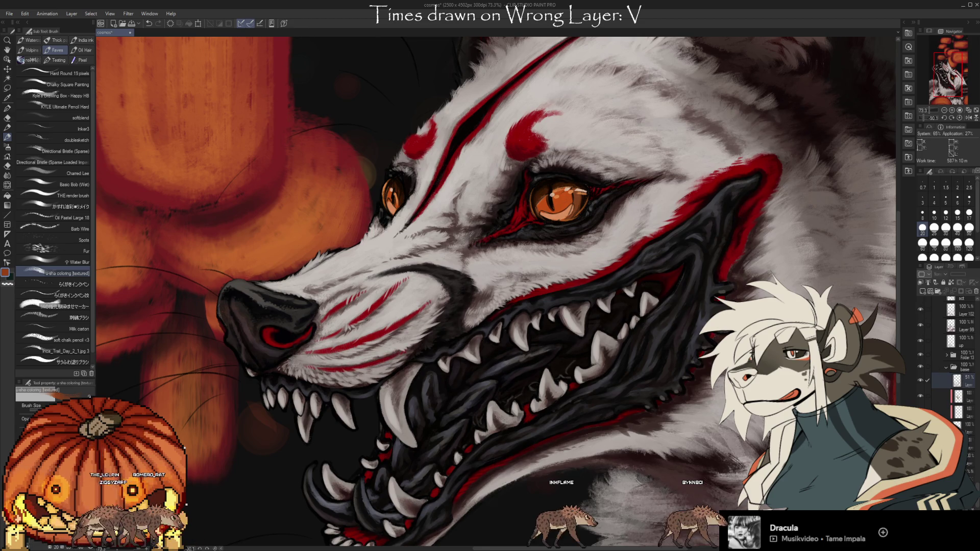
{"action": "scroll", "coordinate": [950, 360], "scroll_direction": "down", "scroll_amount": 2}
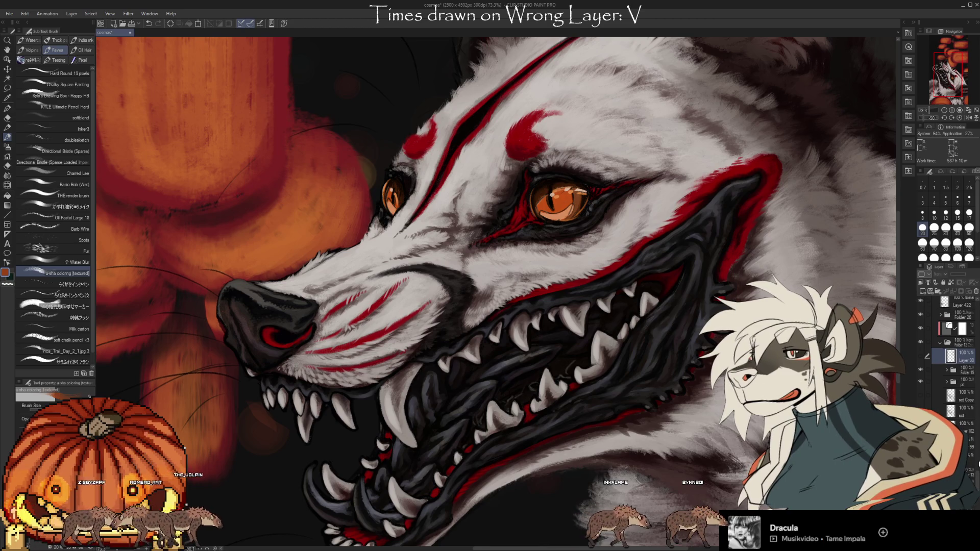
{"action": "scroll", "coordinate": [949, 367], "scroll_direction": "down", "scroll_amount": 5}
{"action": "mouse_move", "coordinate": [888, 138]}
{"action": "left_mouse_down"}
{"action": "mouse_move", "coordinate": [788, 252]}
{"action": "mouse_move", "coordinate": [796, 245]}
{"action": "left_mouse_up"}
{"action": "left_click_drag", "start_coordinate": [819, 206], "coordinate": [784, 279]}
{"action": "scroll", "coordinate": [976, 458], "scroll_direction": "down", "scroll_amount": 5}
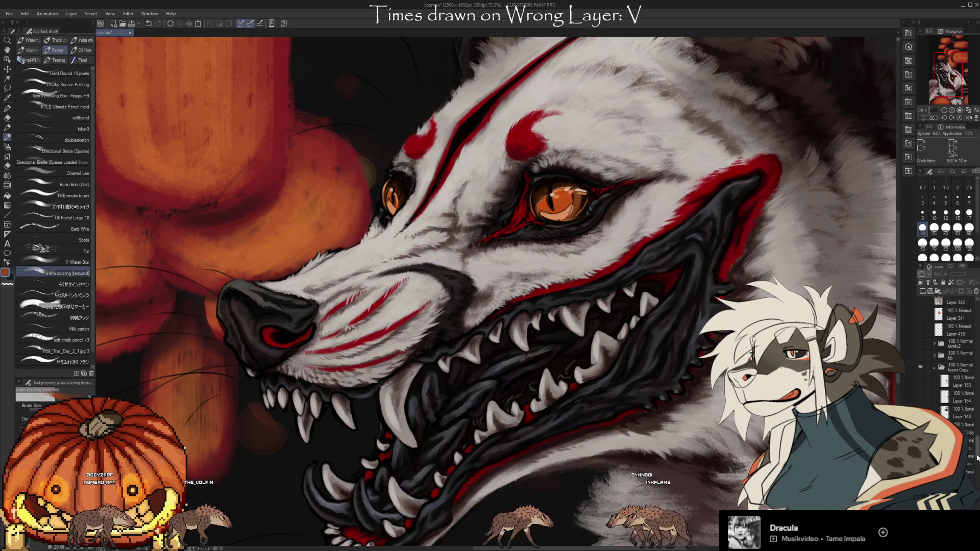
{"action": "scroll", "coordinate": [976, 458], "scroll_direction": "down", "scroll_amount": 5}
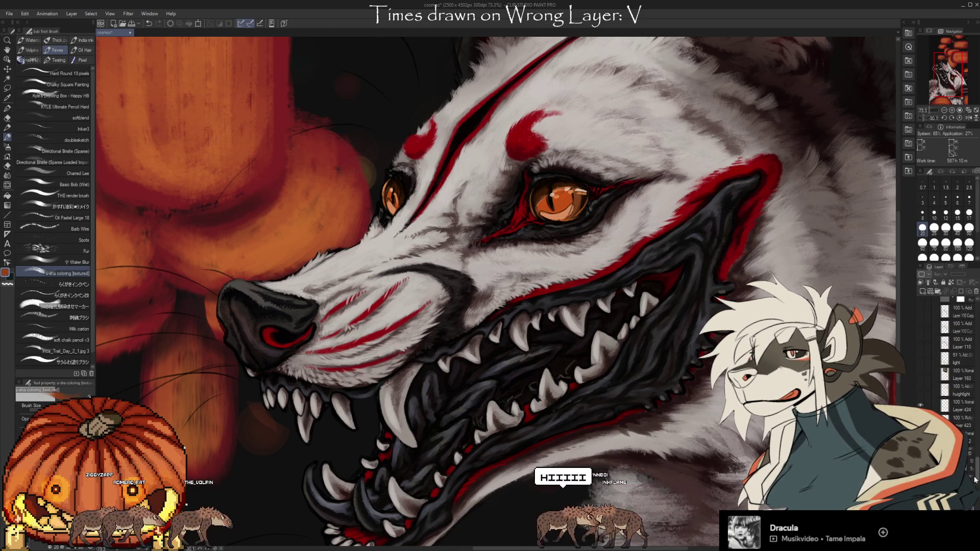
Hide and show Folder 20 to compare, expand it and select a layer inside for soft airbrushing
{"action": "left_click", "coordinate": [919, 386]}
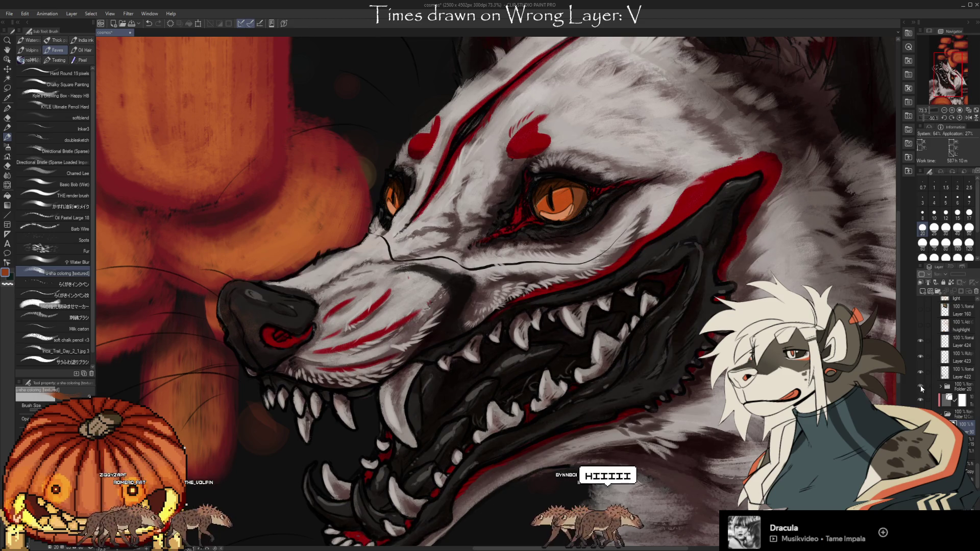
{"action": "left_click", "coordinate": [919, 387]}
{"action": "left_click", "coordinate": [943, 390]}
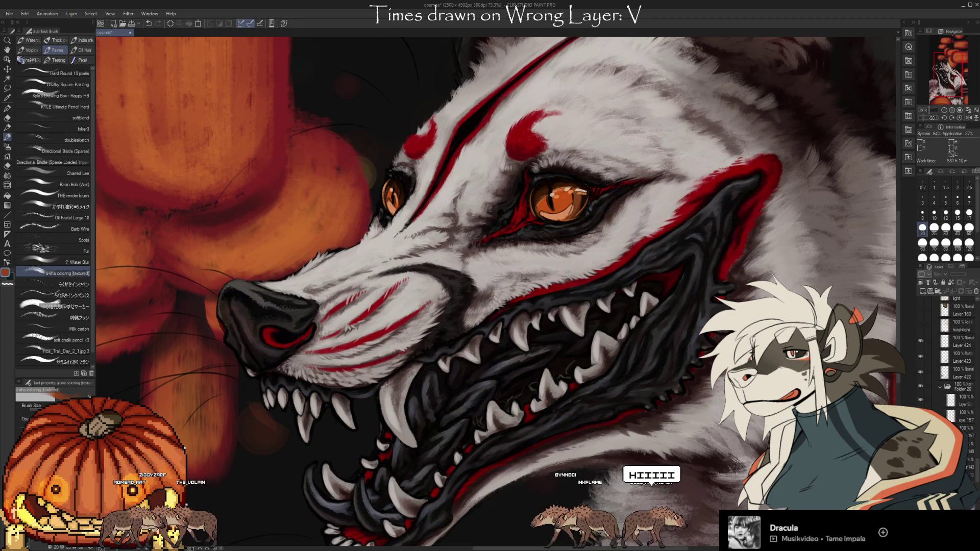
{"action": "left_click", "coordinate": [920, 387]}
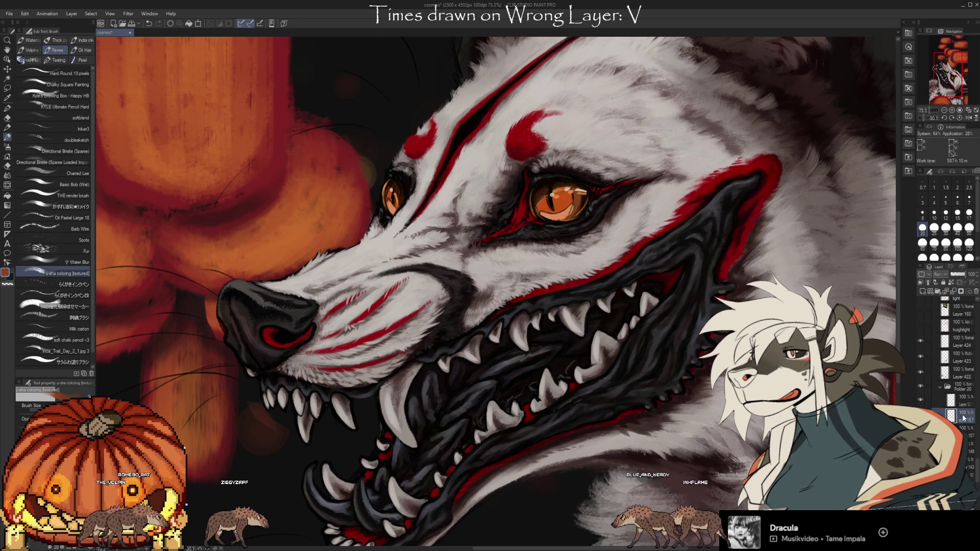
{"action": "left_click", "coordinate": [962, 399]}
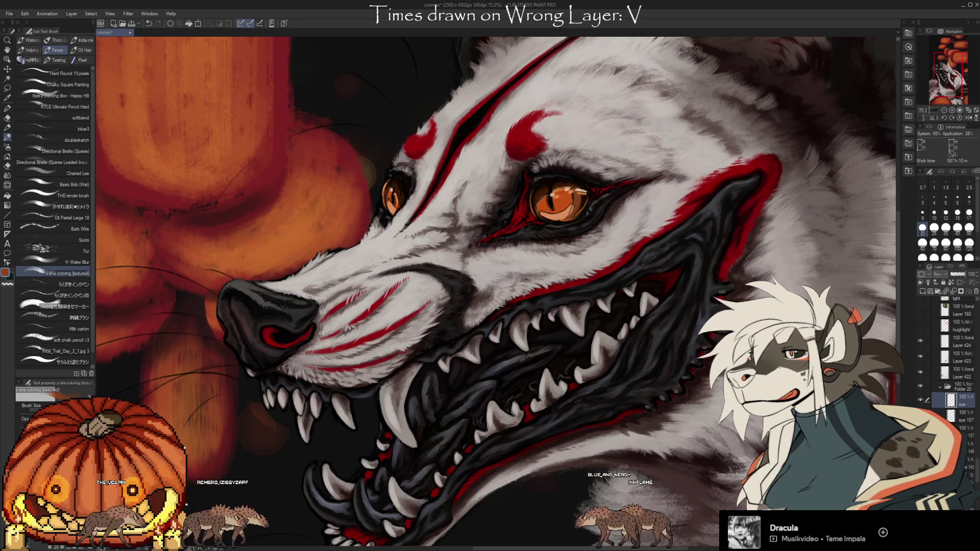
{"action": "left_click", "coordinate": [961, 414]}
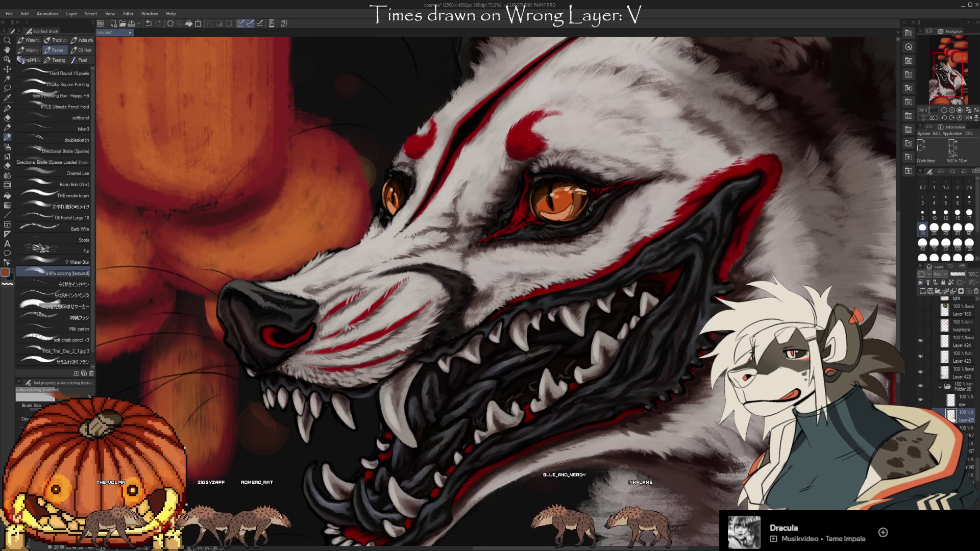
{"action": "key", "text": "b"}
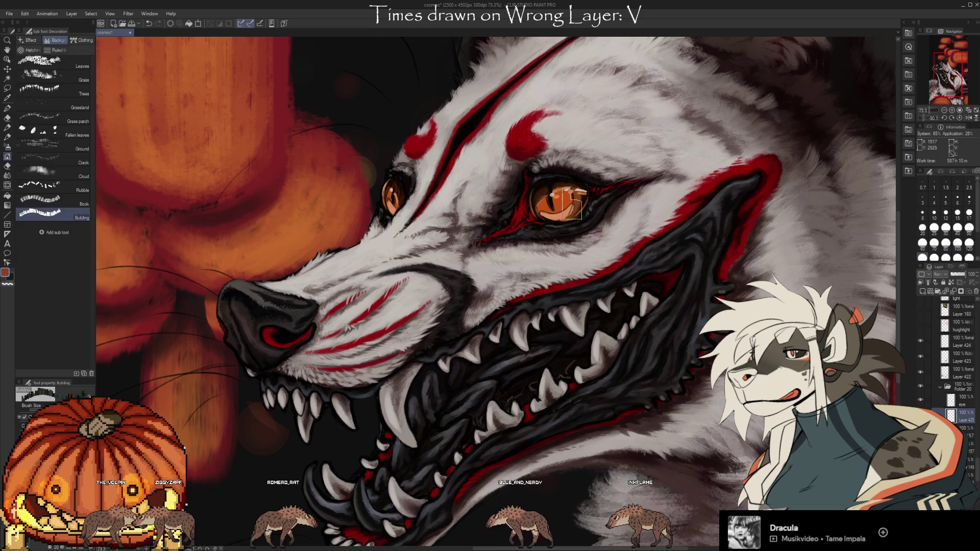
Switch to the brush and sample the dark pupil colour for shading the iris
{"action": "key", "text": "b"}
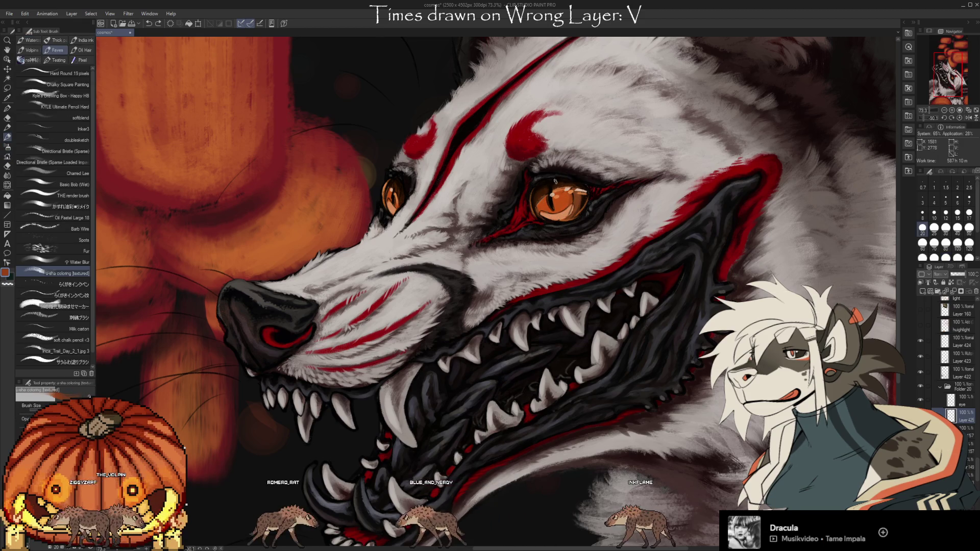
{"action": "left_click", "coordinate": [557, 197], "text": "alt"}
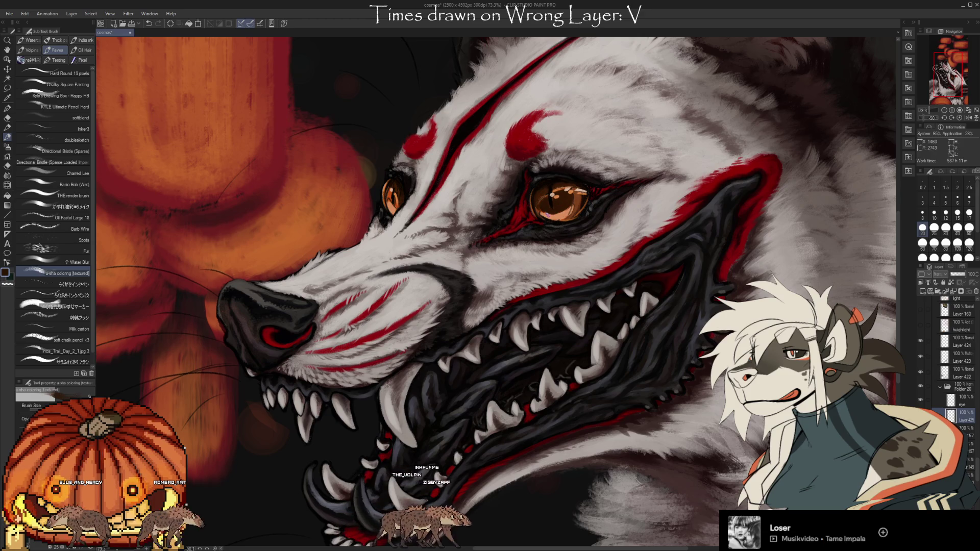
Repaint the iris in a darker muted amber using orange tones sampled from the eye
{"action": "key", "text": "e"}
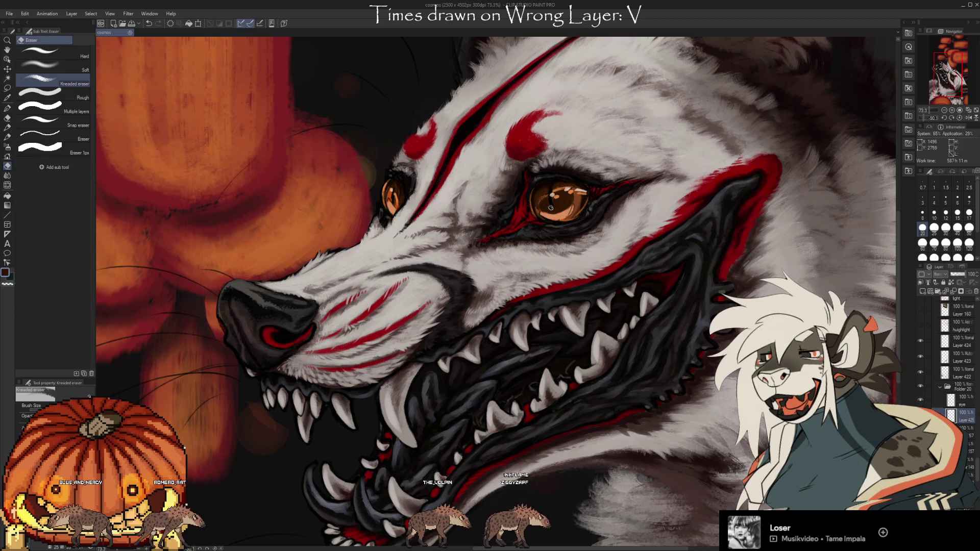
{"action": "key", "text": "b"}
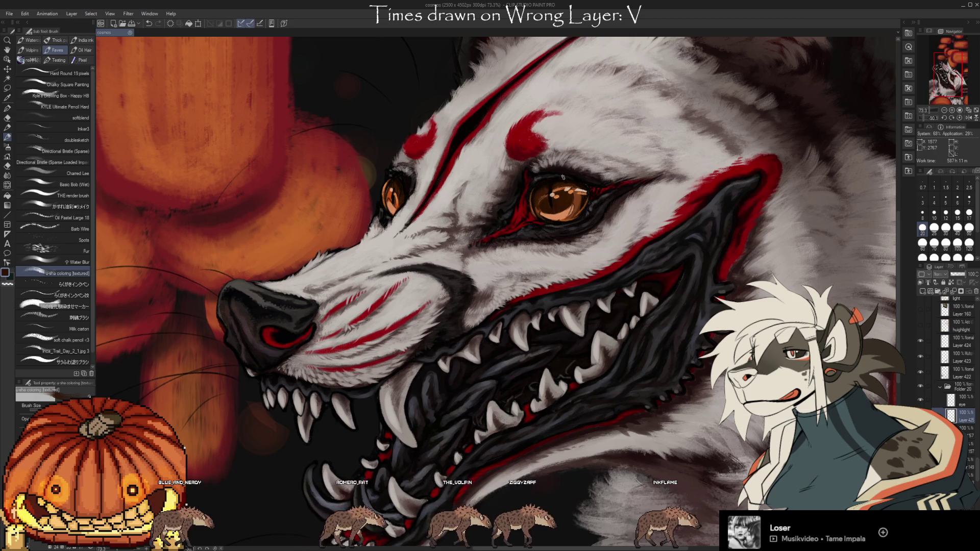
{"action": "left_click", "coordinate": [390, 197], "text": "alt"}
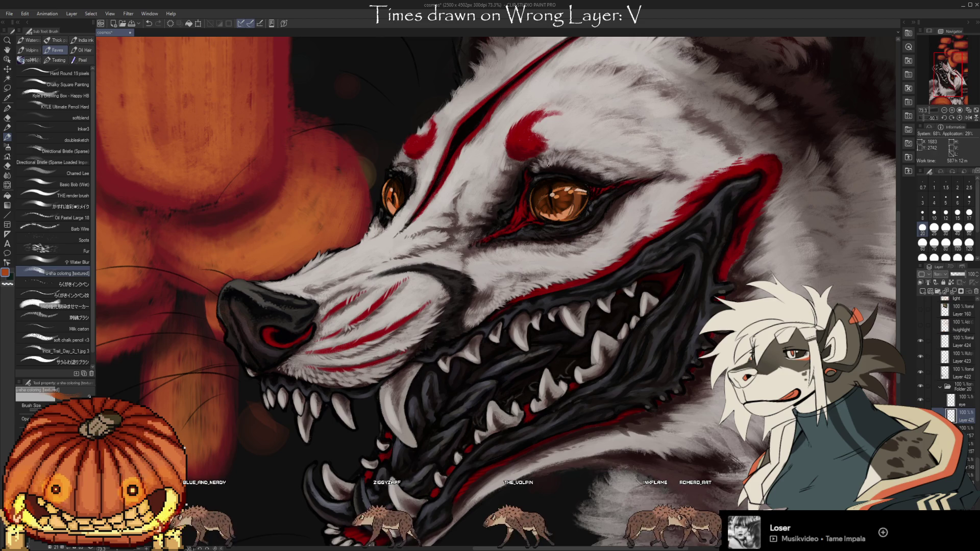
{"action": "left_click", "coordinate": [554, 200], "text": "alt"}
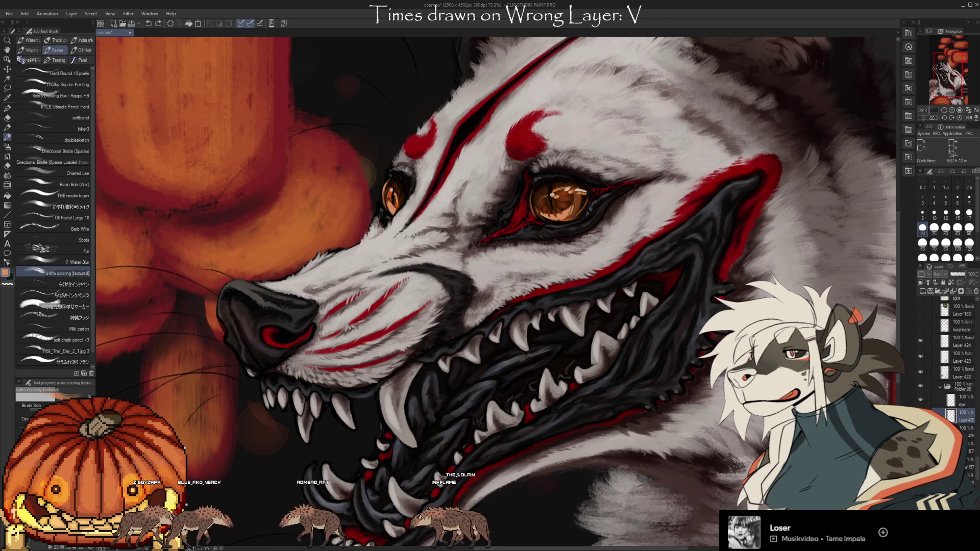
Paint light orange glints around the pupil using a colour sampled from the eye
{"action": "key", "text": "i"}
{"action": "left_click", "coordinate": [395, 204]}
{"action": "key", "text": "b"}
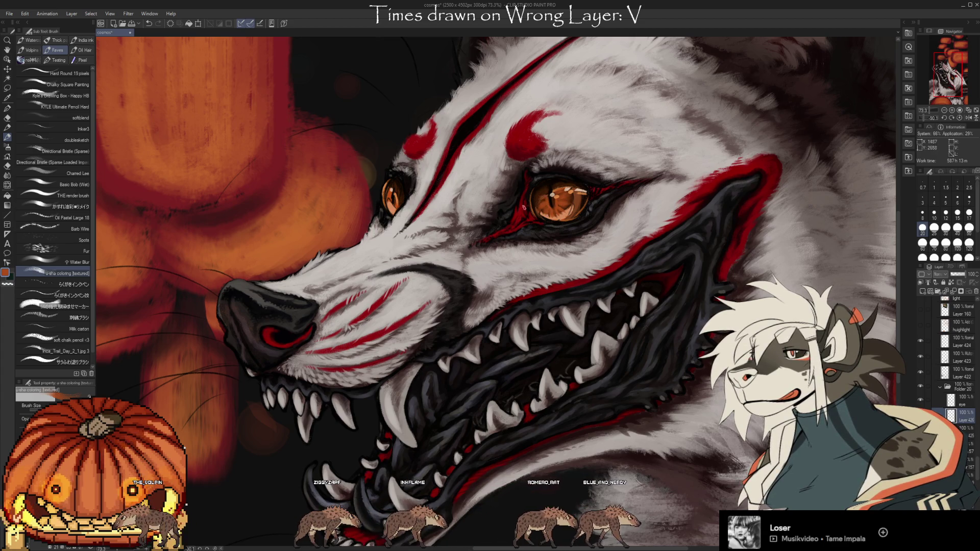
Tidy the iris edges with a resized kneaded eraser
{"action": "key", "text": "e"}
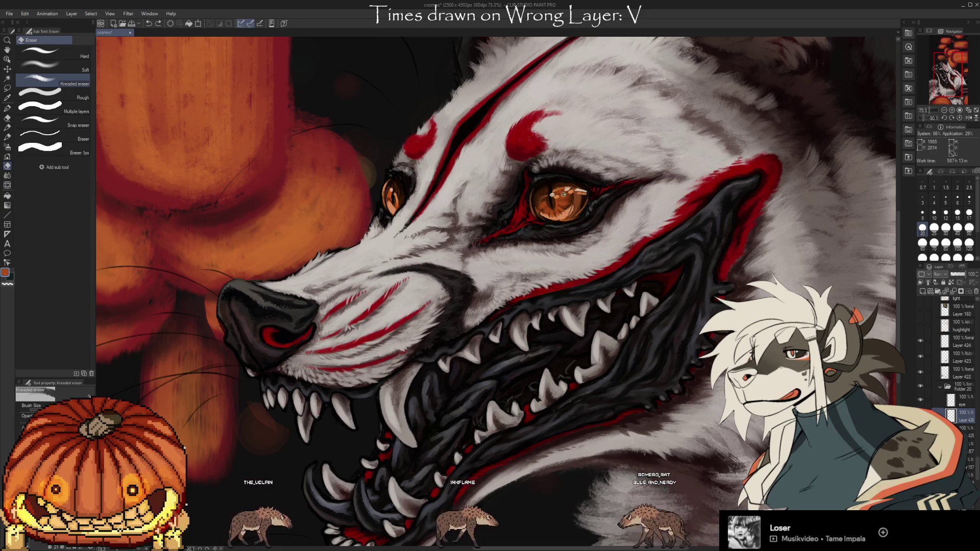
{"action": "key", "text": "bracketleft"}
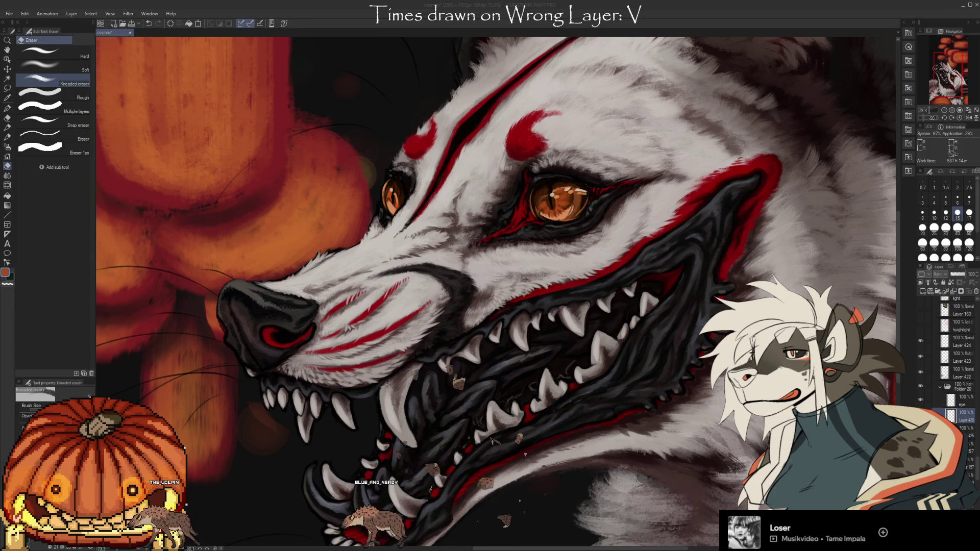
{"action": "left_click", "coordinate": [559, 130]}
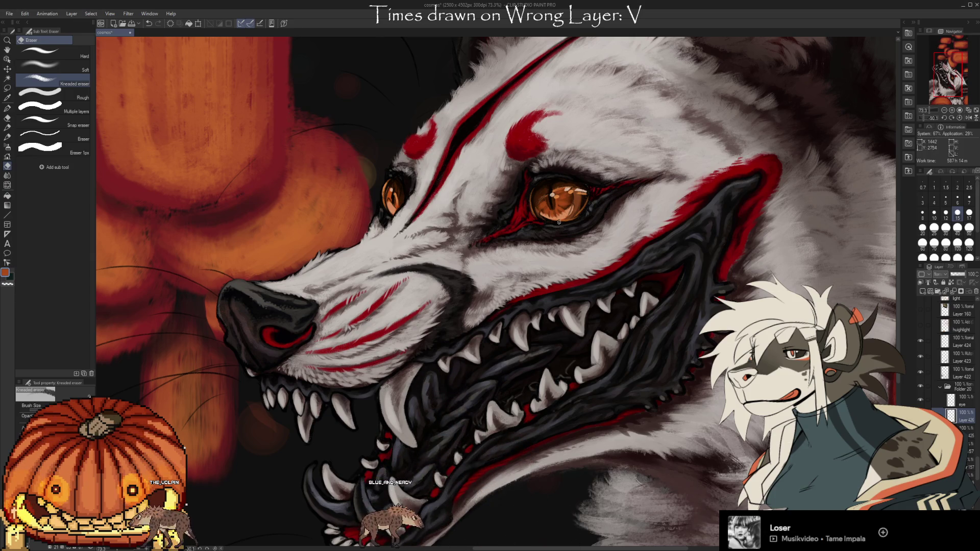
Shade the iris with the soft fluffy brush, erasing stray strokes along the way
{"action": "key", "text": "b"}
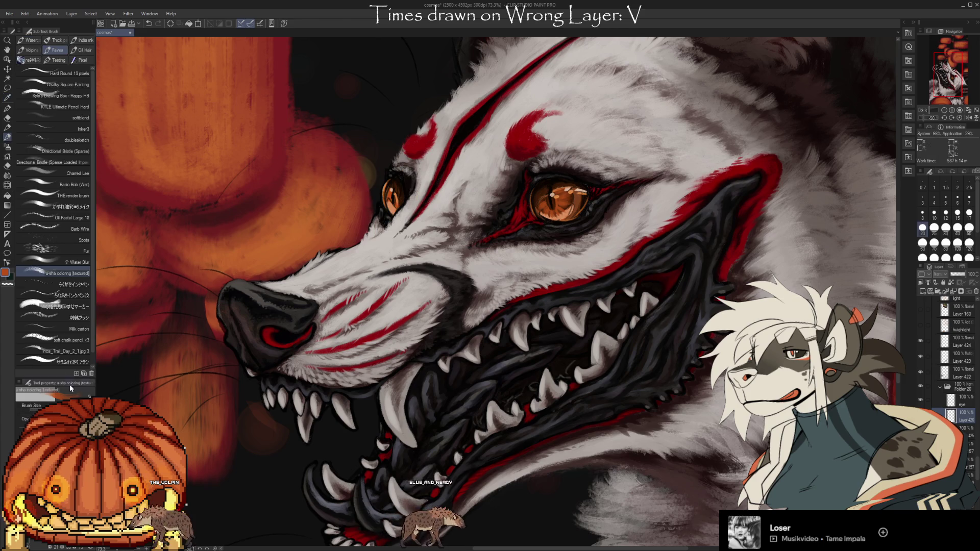
{"action": "left_click", "coordinate": [61, 361]}
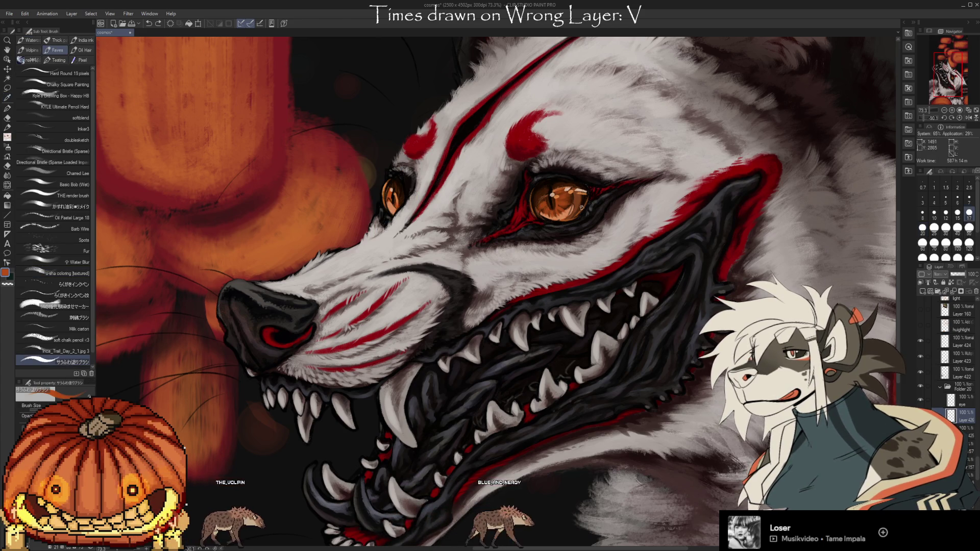
{"action": "key", "text": "e"}
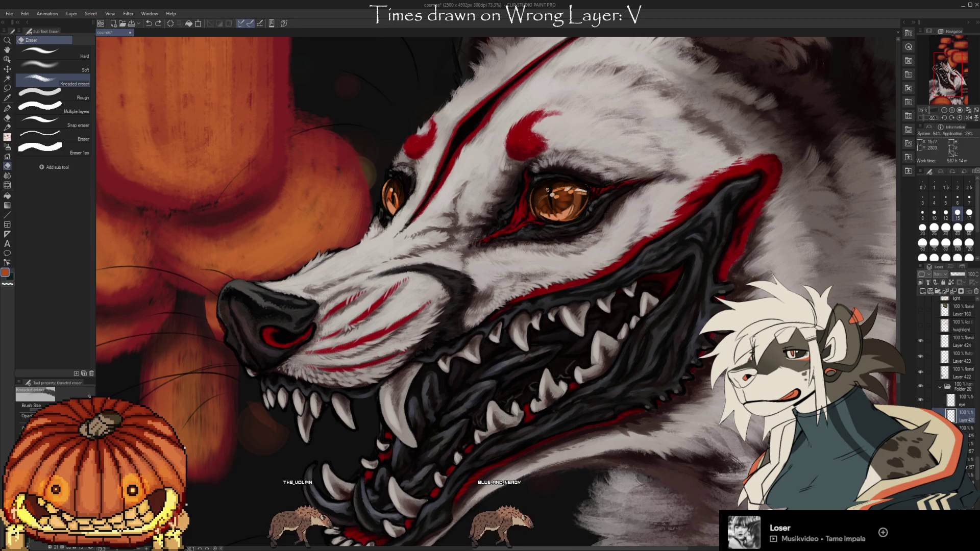
{"action": "key", "text": "b"}
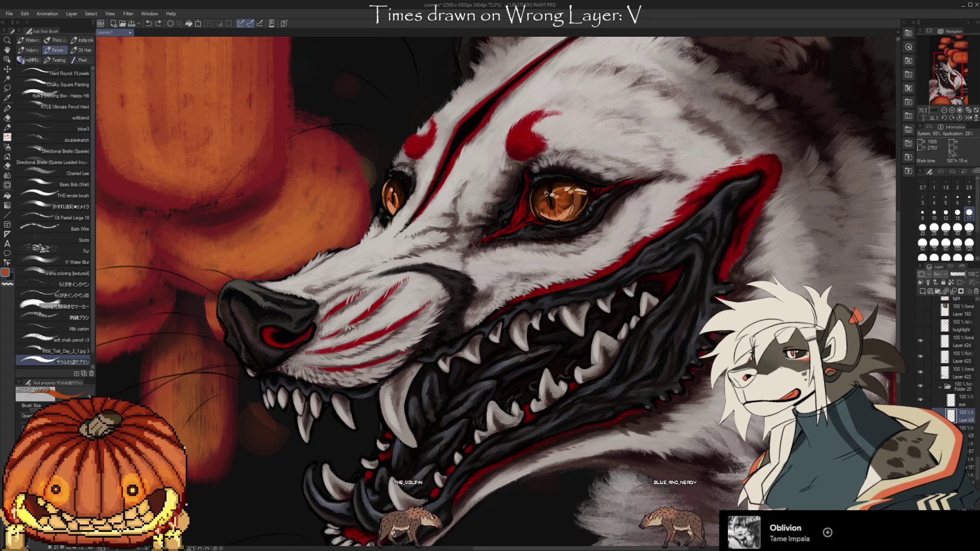
Polish the glossy highlights, alternating brush and eraser passes around the pupil
{"action": "key", "text": "e"}
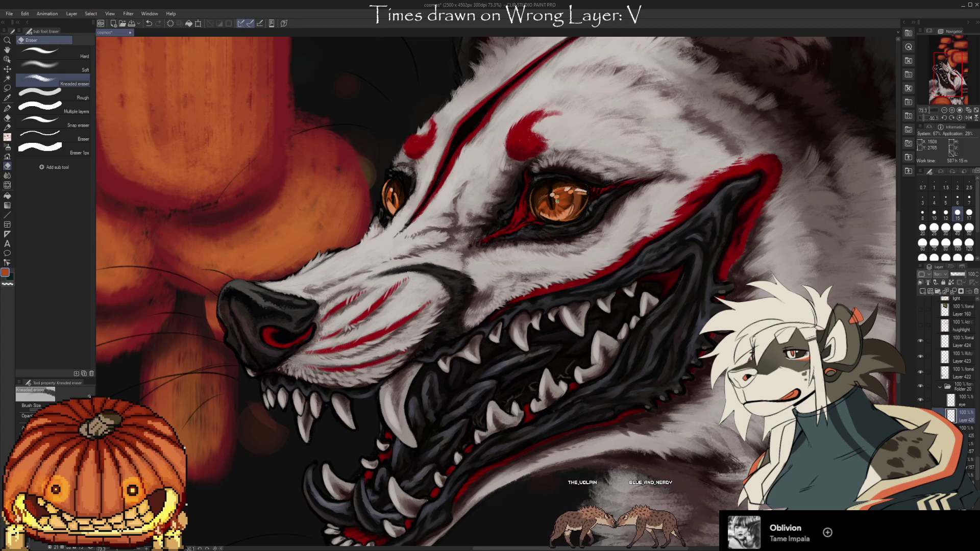
{"action": "key", "text": "b"}
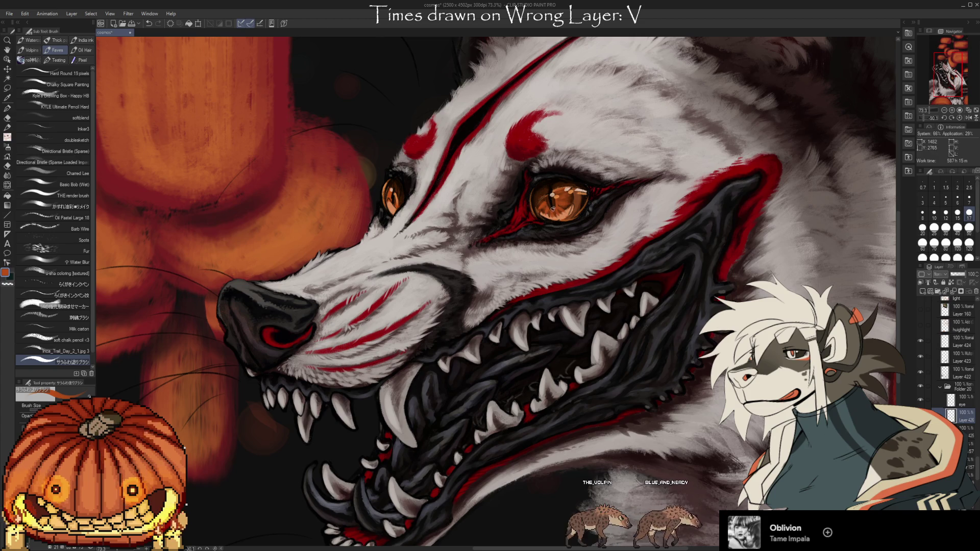
{"action": "key", "text": "e"}
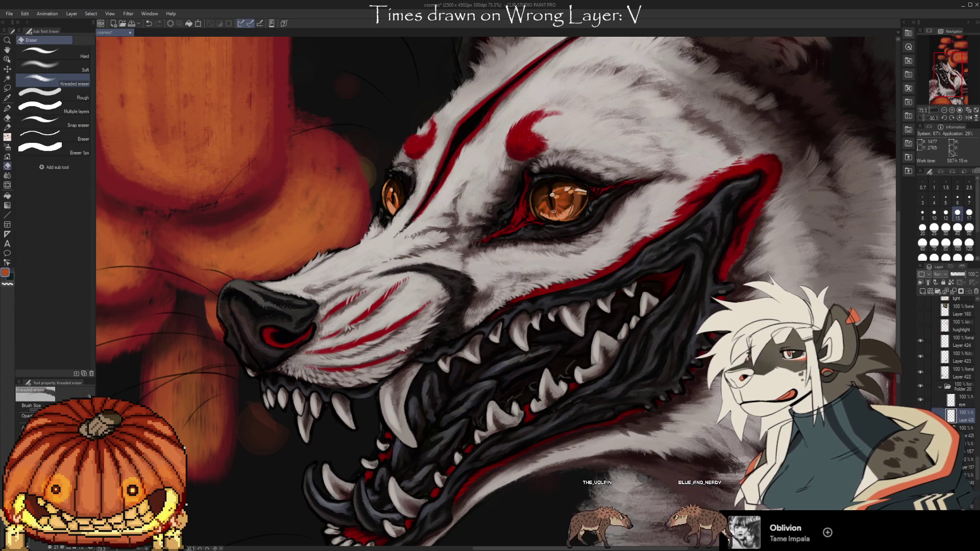
{"action": "key", "text": "b"}
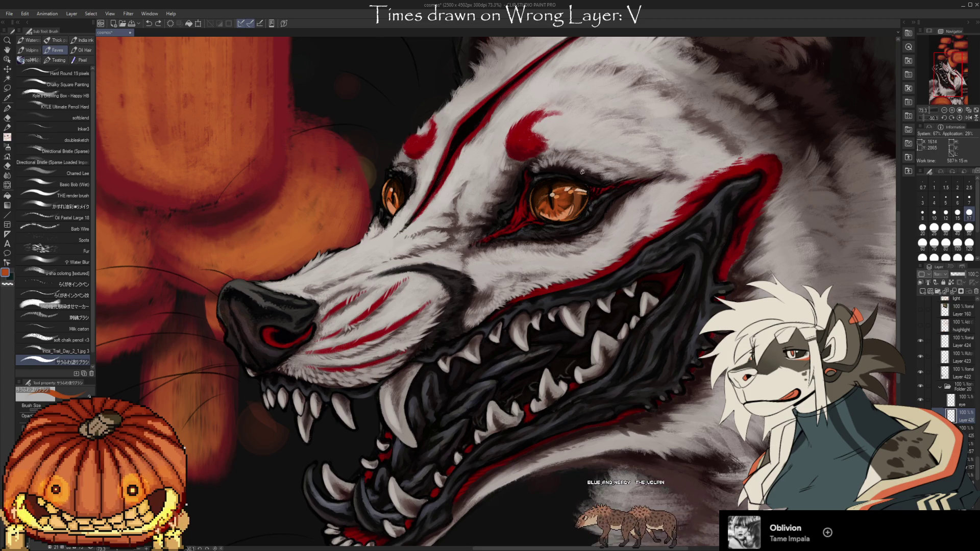
Pan around with the eraser active, then restore the hidden palettes to full view
{"action": "key", "text": "e"}
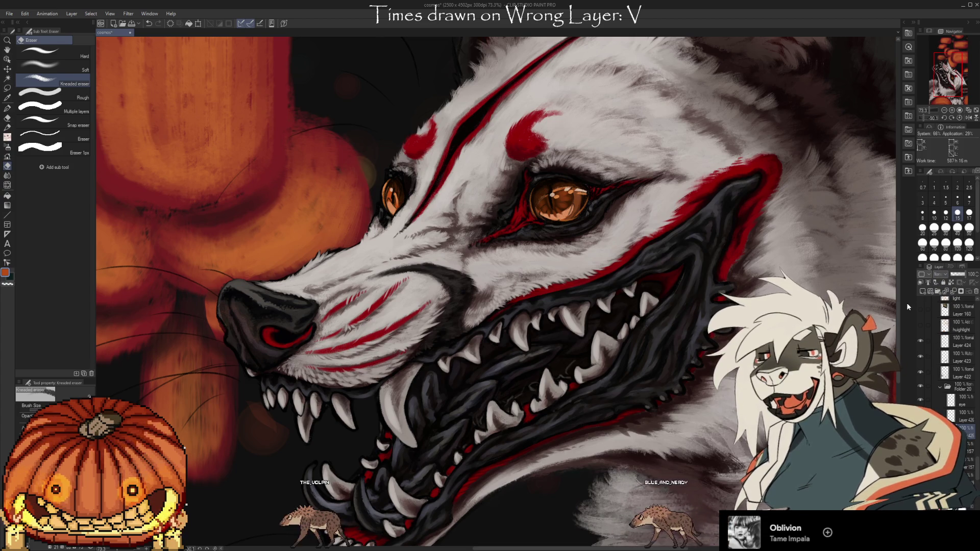
{"action": "key", "text": "space"}
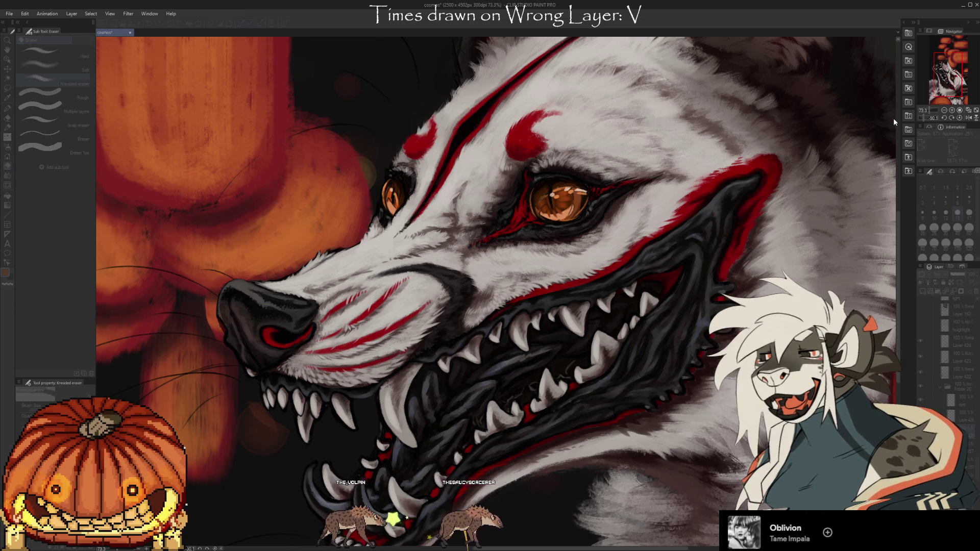
{"action": "key", "text": "Tab"}
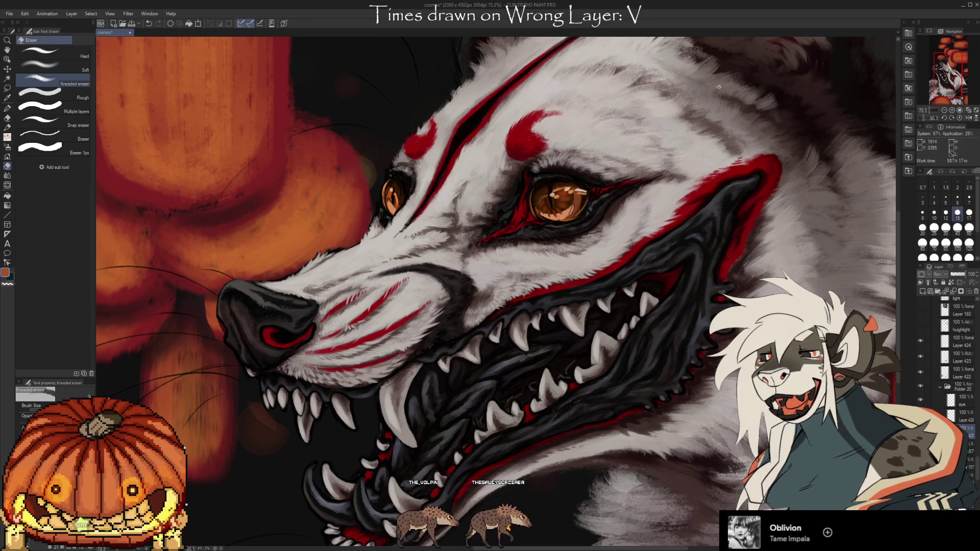
{"action": "scroll", "coordinate": [766, 321], "scroll_direction": "down", "scroll_amount": 3}
Rotate the canvas upright and hand-letter a red 'BRB' below the wolf's jaw
{"action": "key", "text": "b"}
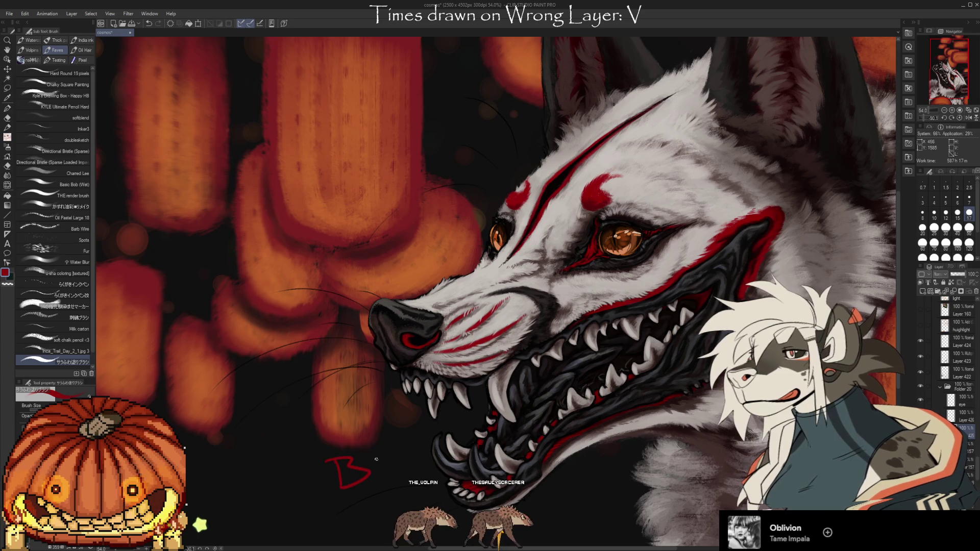
{"action": "mouse_move", "coordinate": [383, 458]}
{"action": "left_mouse_down"}
{"action": "mouse_move", "coordinate": [475, 493]}
{"action": "mouse_move", "coordinate": [459, 482]}
{"action": "mouse_move", "coordinate": [468, 478]}
{"action": "left_mouse_up"}
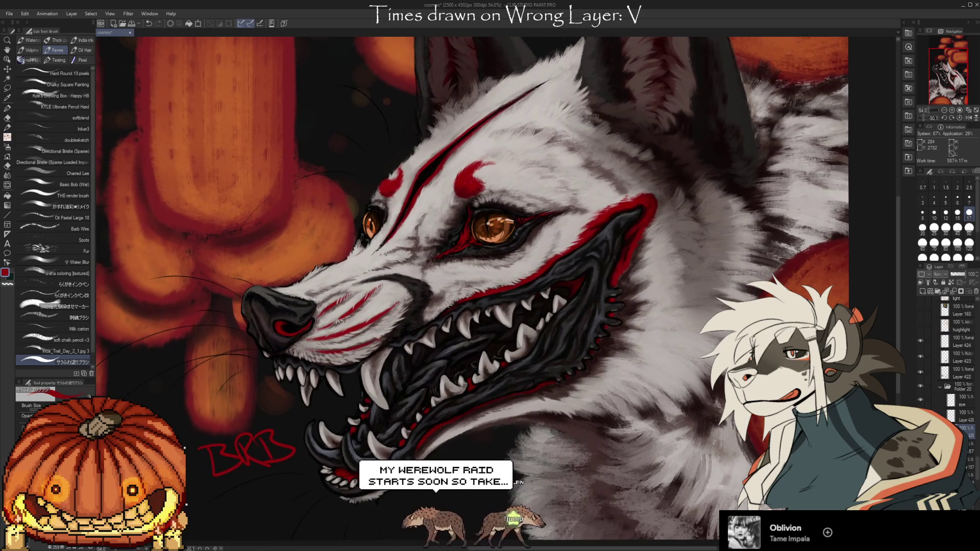
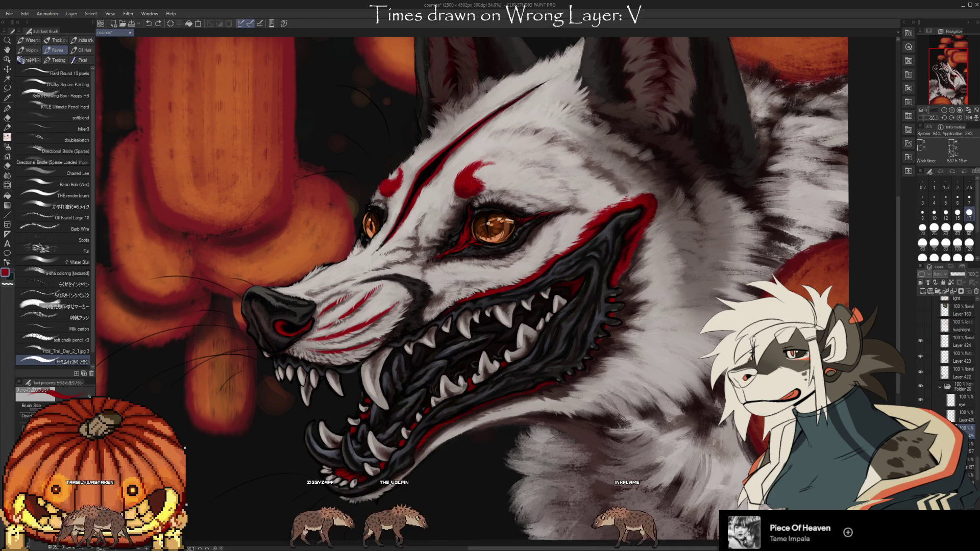
Erase stray marks, then return to painting in orange
{"action": "key", "text": "e"}
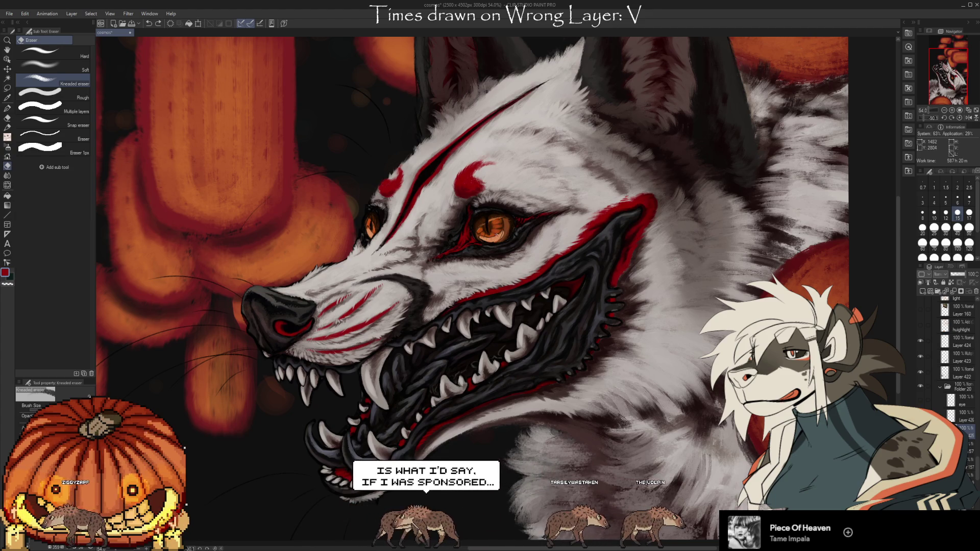
{"action": "key", "text": "b"}
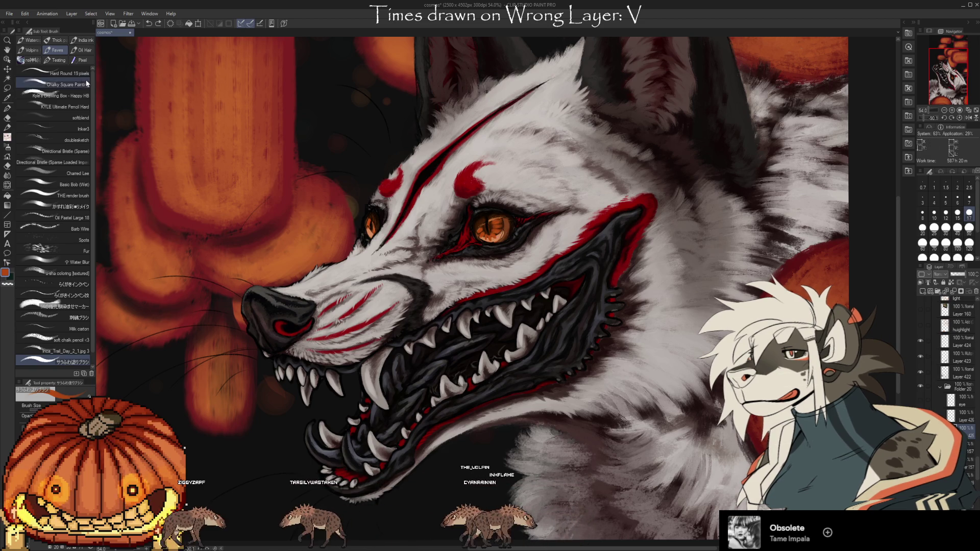
With the Chalky Square Painting brush, select the layer above and end on the Kneaded eraser
{"action": "left_click", "coordinate": [68, 85]}
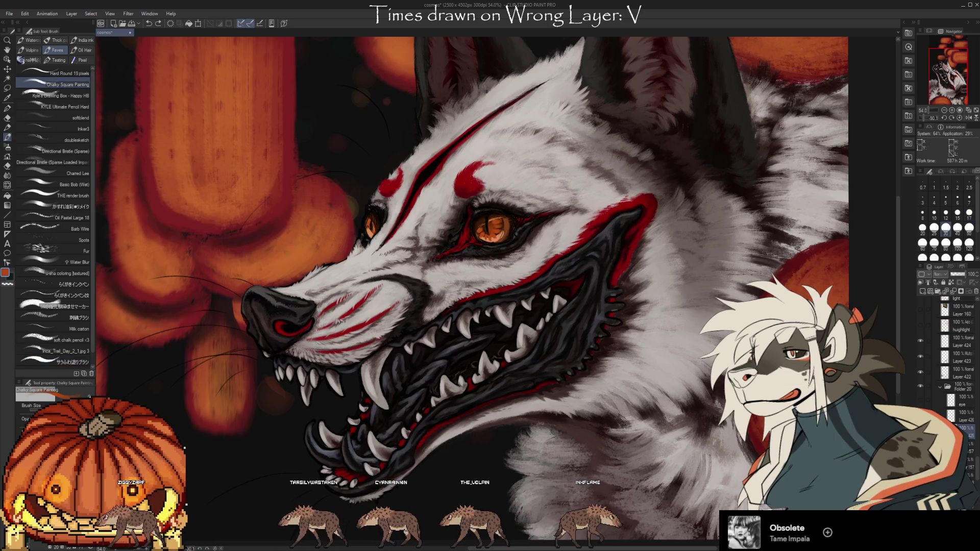
{"action": "key", "text": "alt+bracketright"}
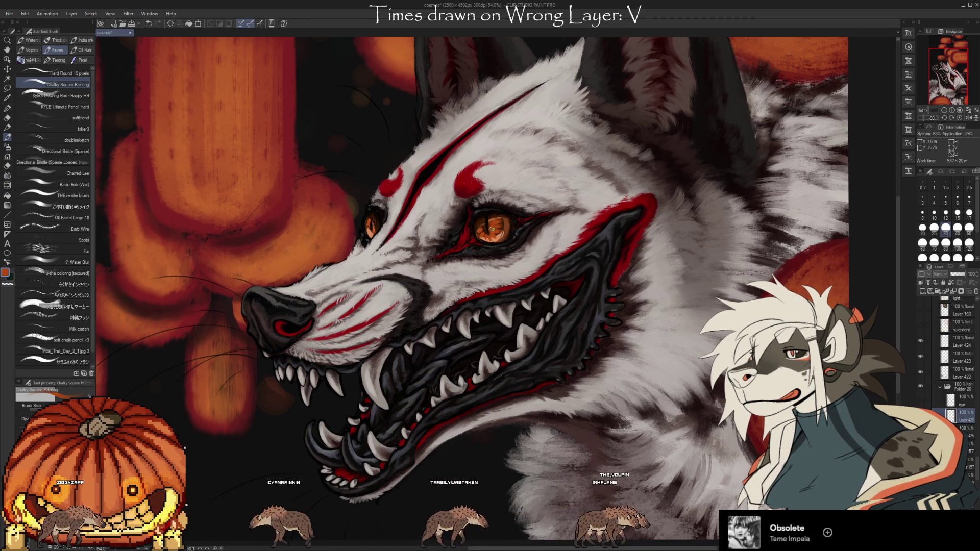
{"action": "key", "text": "e"}
{"action": "key", "text": "b"}
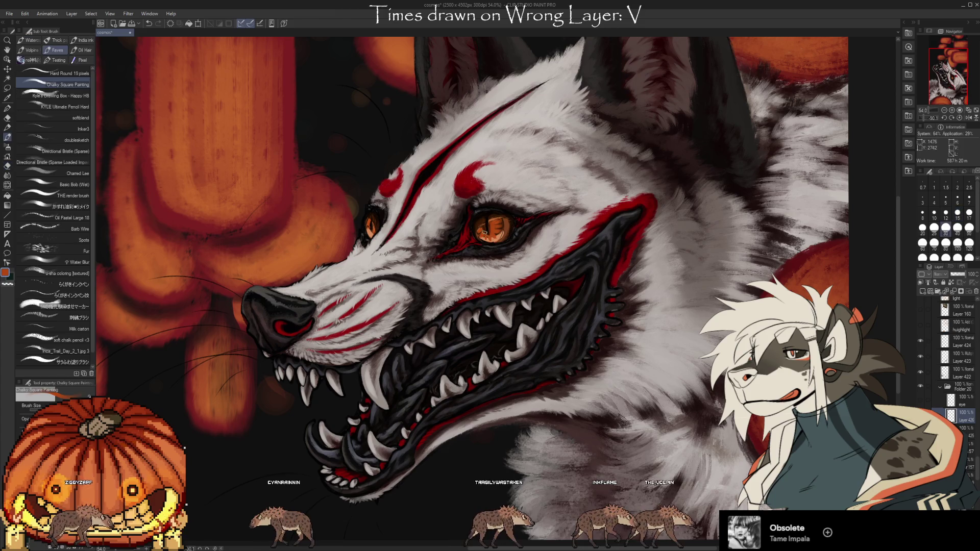
{"action": "key", "text": "e"}
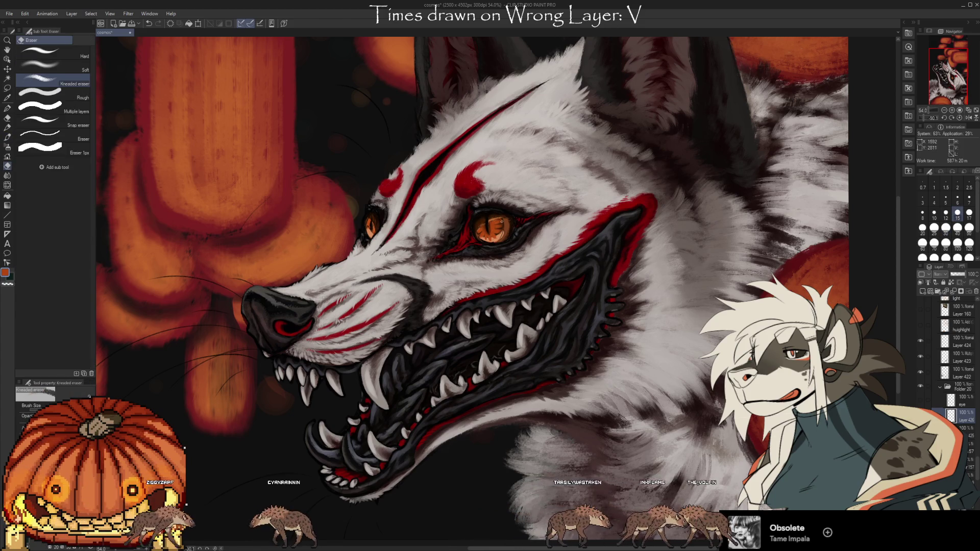
{"action": "scroll", "coordinate": [511, 214], "scroll_direction": "down", "scroll_amount": 1}
{"action": "scroll", "coordinate": [511, 214], "scroll_direction": "down", "scroll_amount": 2}
{"action": "scroll", "coordinate": [514, 218], "scroll_direction": "up", "scroll_amount": 1}
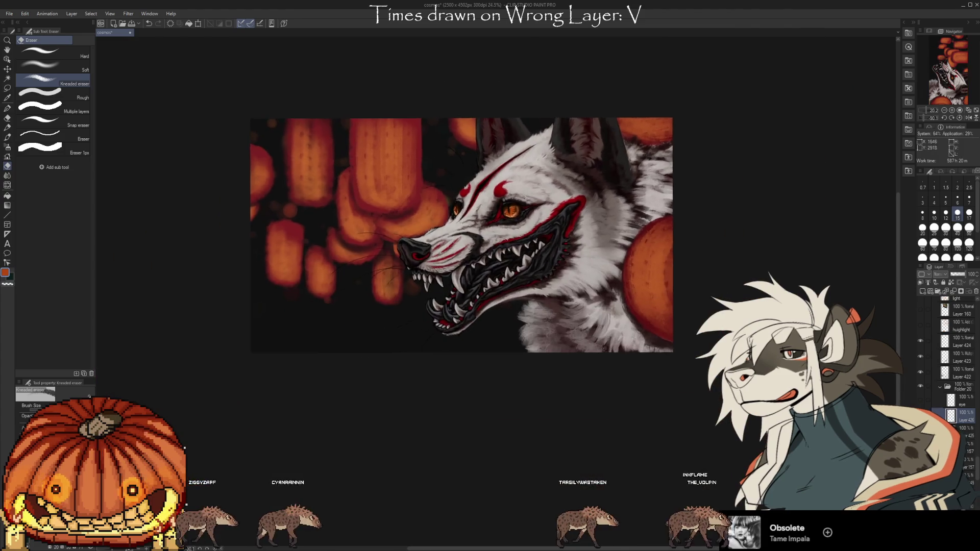
{"action": "scroll", "coordinate": [518, 220], "scroll_direction": "up", "scroll_amount": 3}
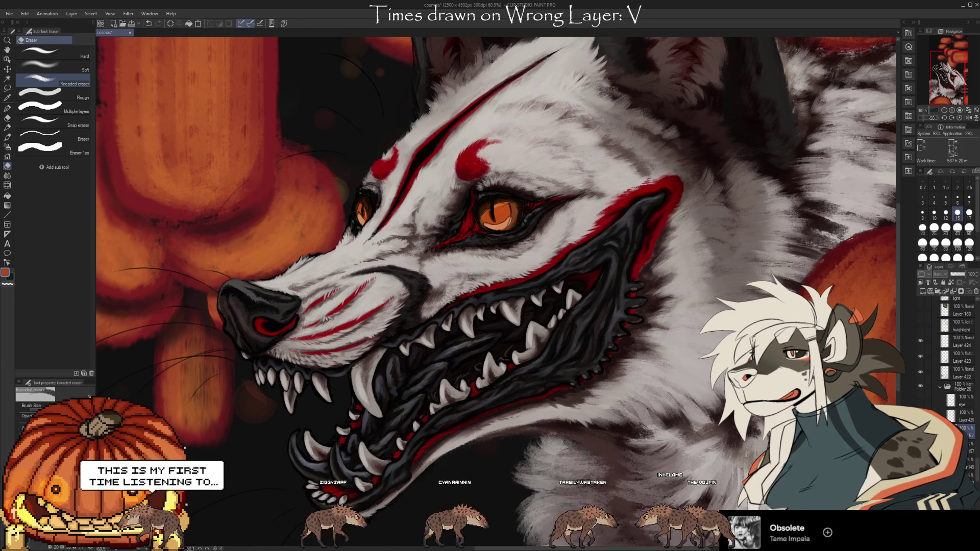
{"action": "mouse_move", "coordinate": [955, 419]}
{"action": "left_mouse_down"}
{"action": "mouse_move", "coordinate": [965, 313]}
{"action": "mouse_move", "coordinate": [975, 295]}
{"action": "left_mouse_up"}
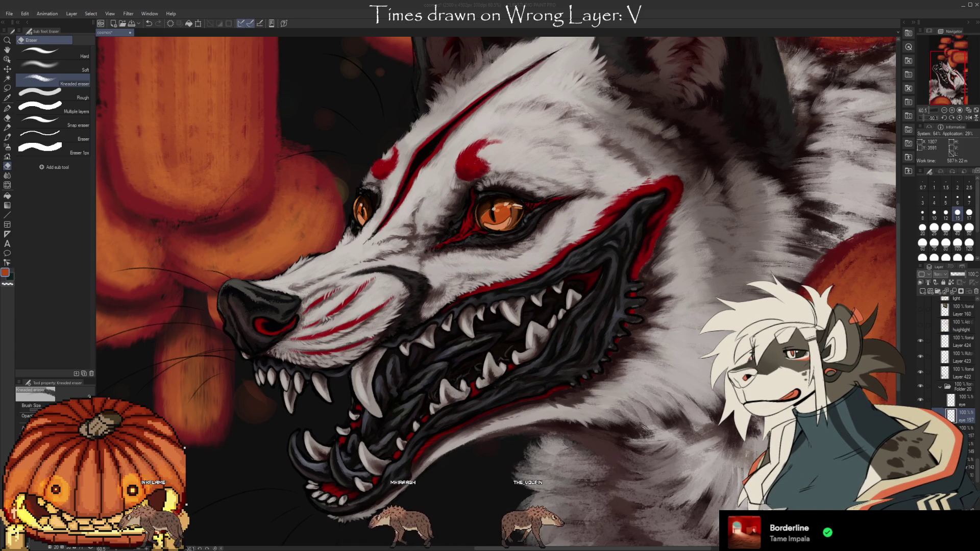
Shrink the brush and paint neck fur in a light peach colour
{"action": "key", "text": "i"}
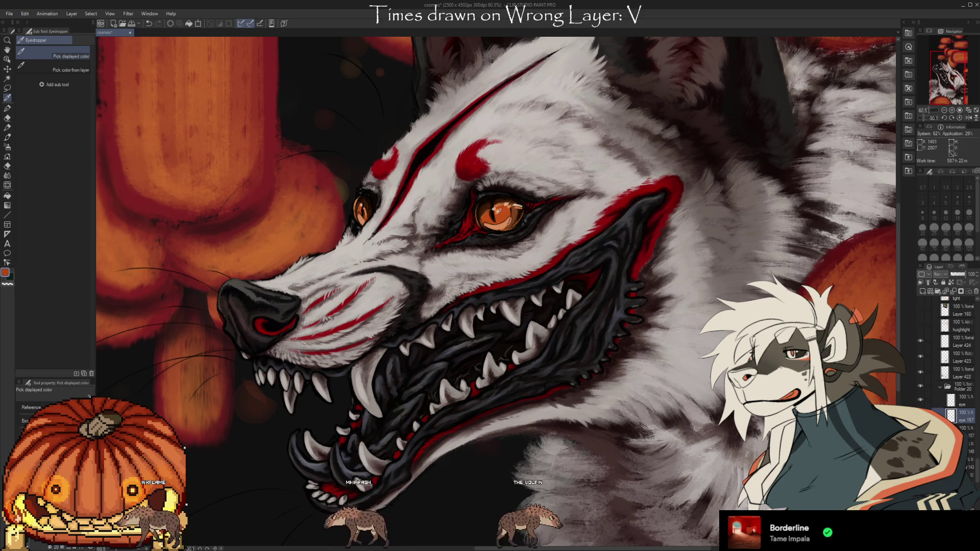
{"action": "key", "text": "b"}
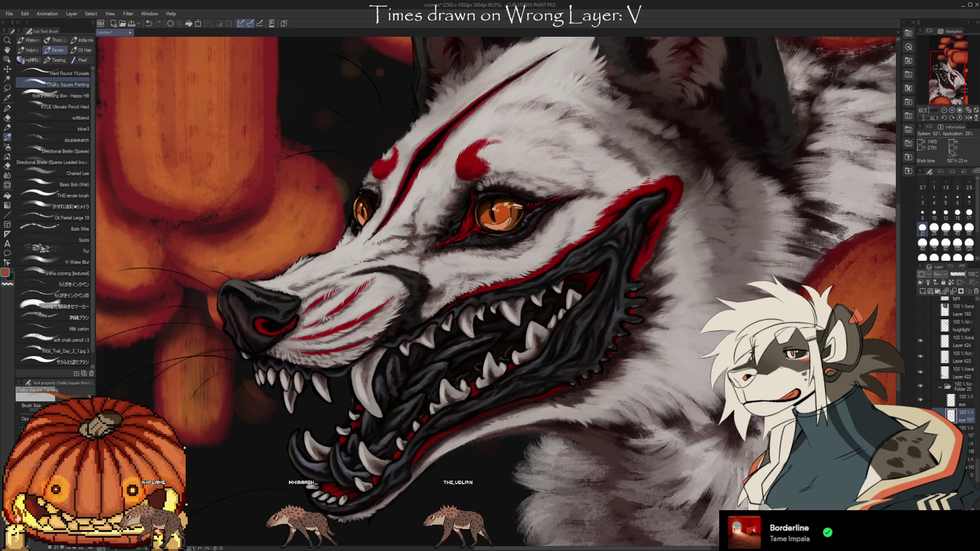
{"action": "left_click", "coordinate": [501, 221], "text": "alt"}
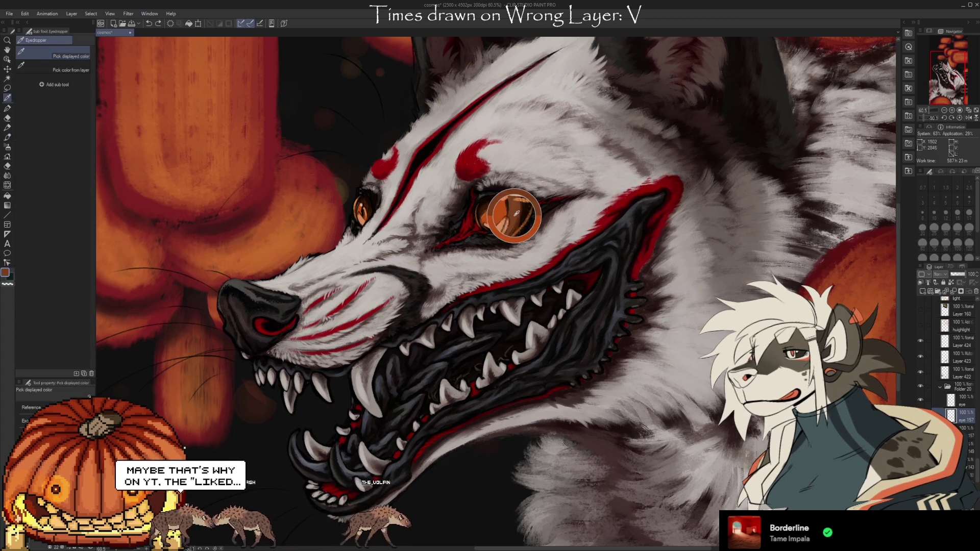
{"action": "left_click", "coordinate": [922, 214]}
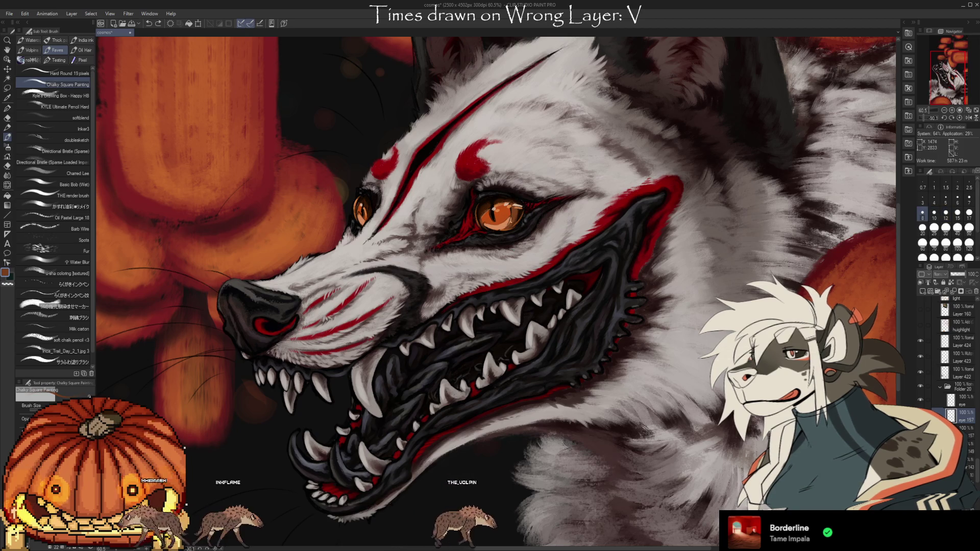
{"action": "left_click", "coordinate": [506, 223], "text": "alt"}
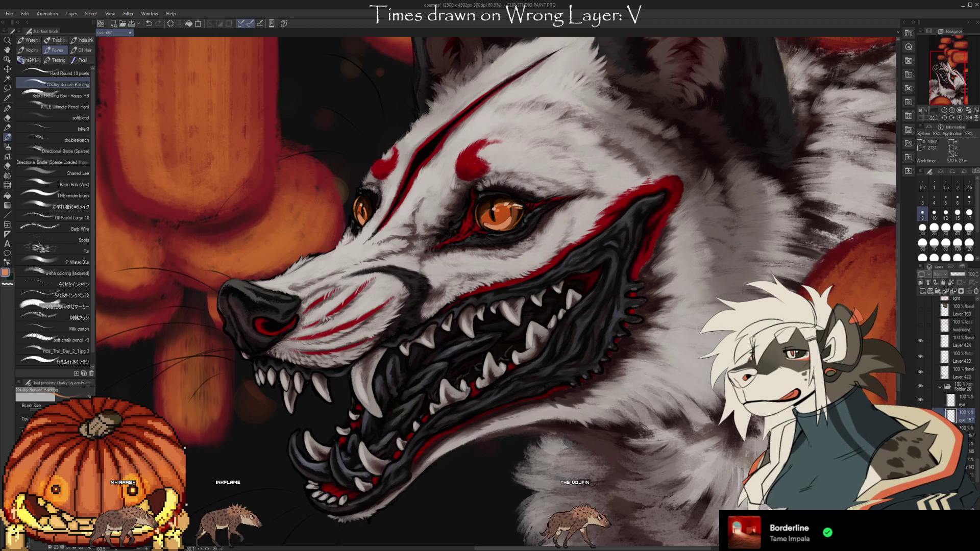
Paint cheek fur with red-orange tones sampled from the wolf's eye
{"action": "key", "text": "i"}
{"action": "left_click", "coordinate": [499, 221]}
{"action": "key", "text": "b"}
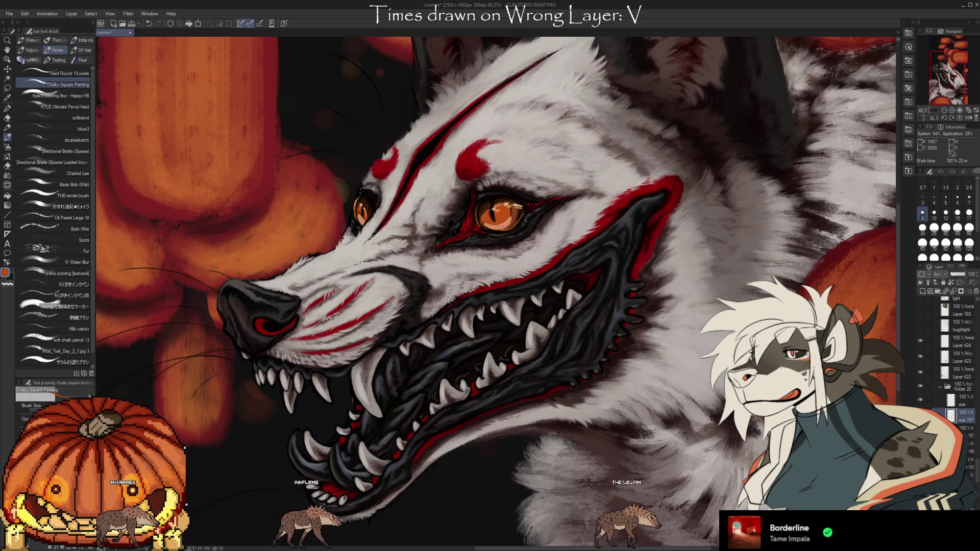
{"action": "key", "text": "i"}
{"action": "left_click", "coordinate": [510, 211]}
{"action": "key", "text": "b"}
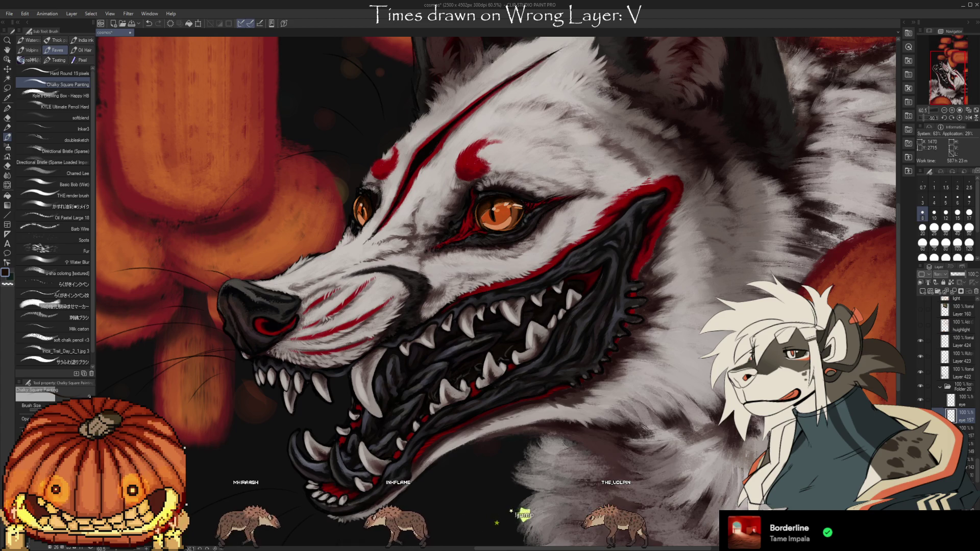
{"action": "key", "text": "i"}
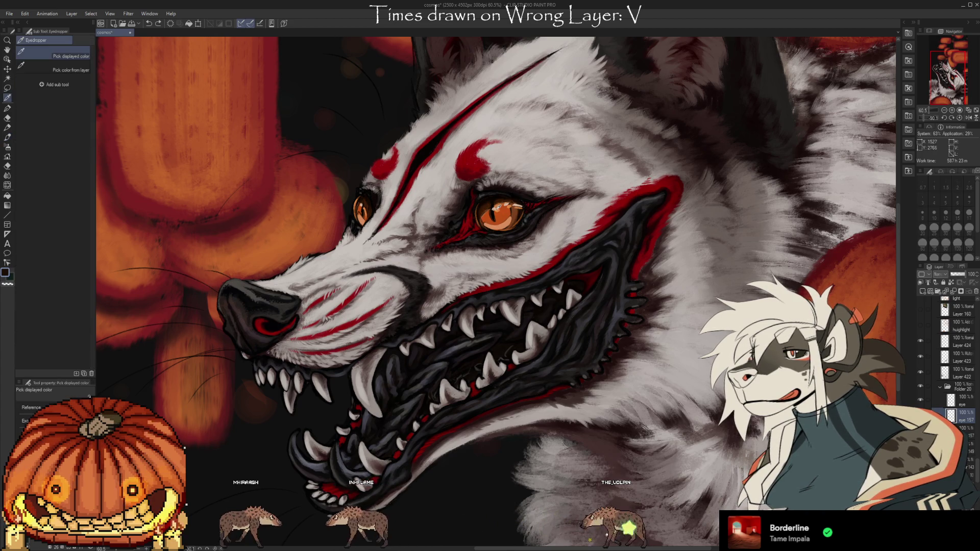
{"action": "key", "text": "b"}
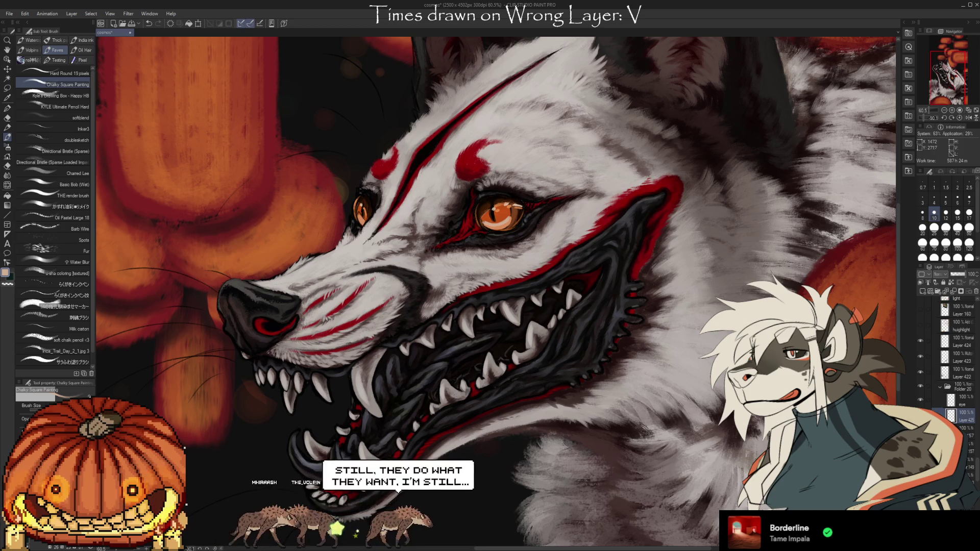
Clean up fur strokes with the eraser, then choose an orange-red sampled from the eye
{"action": "key", "text": "e"}
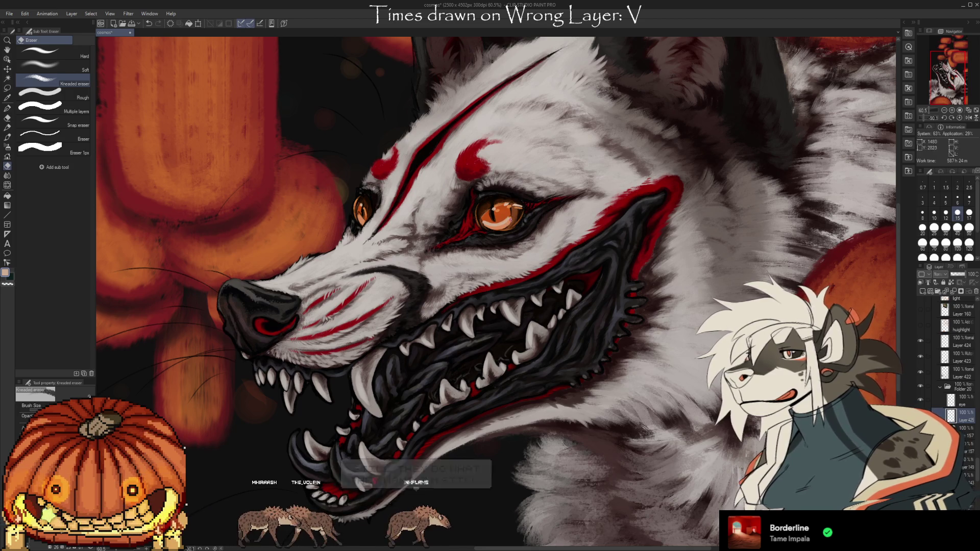
{"action": "key", "text": "i"}
{"action": "key", "text": "b"}
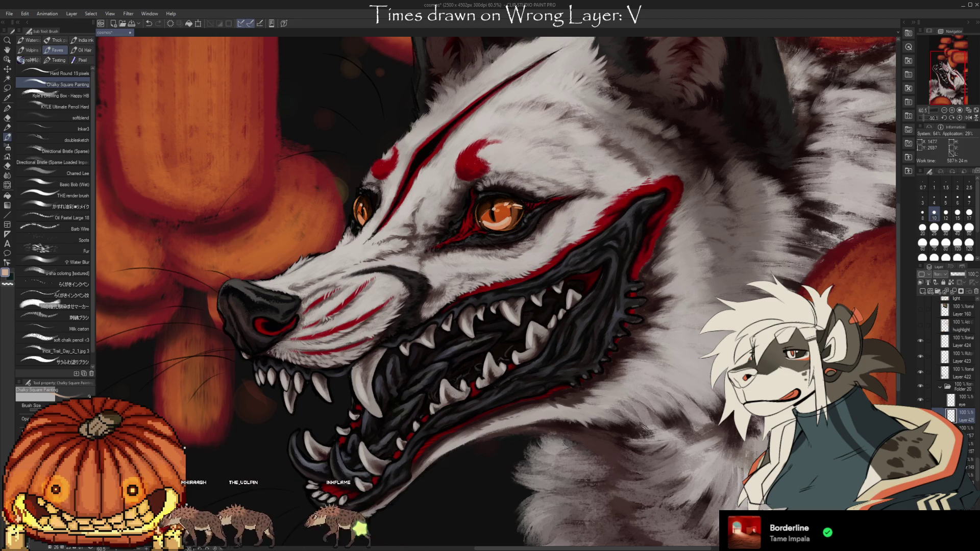
{"action": "key", "text": "e"}
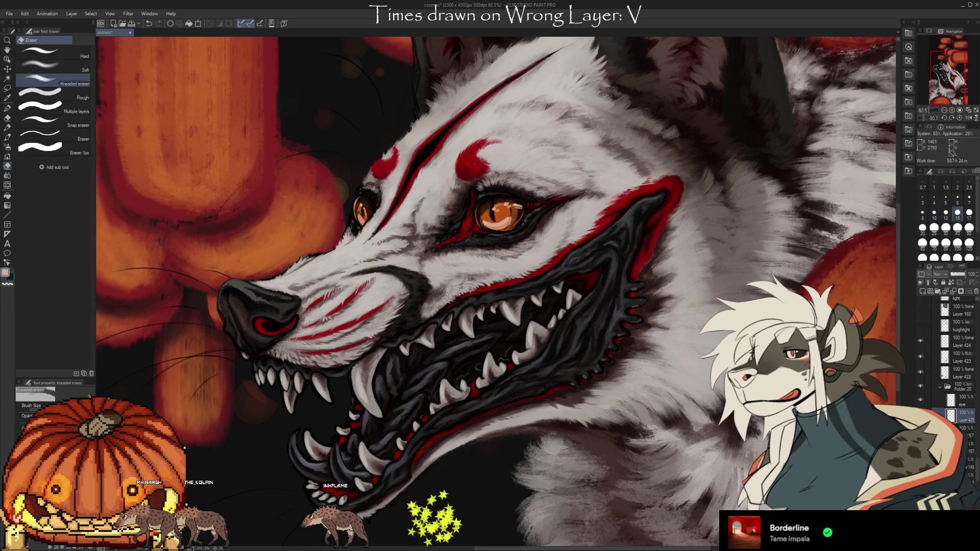
{"action": "key", "text": "b"}
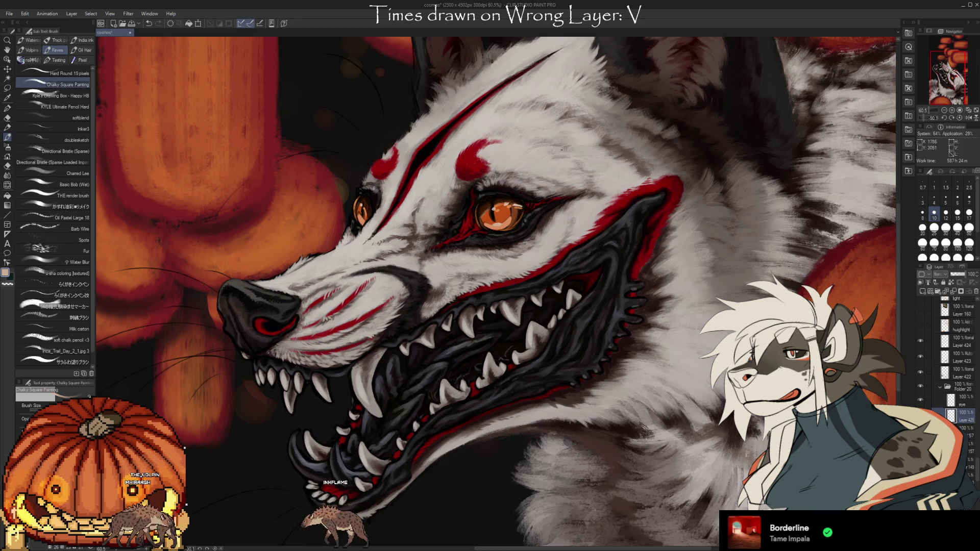
{"action": "left_click", "coordinate": [486, 219], "text": "alt"}
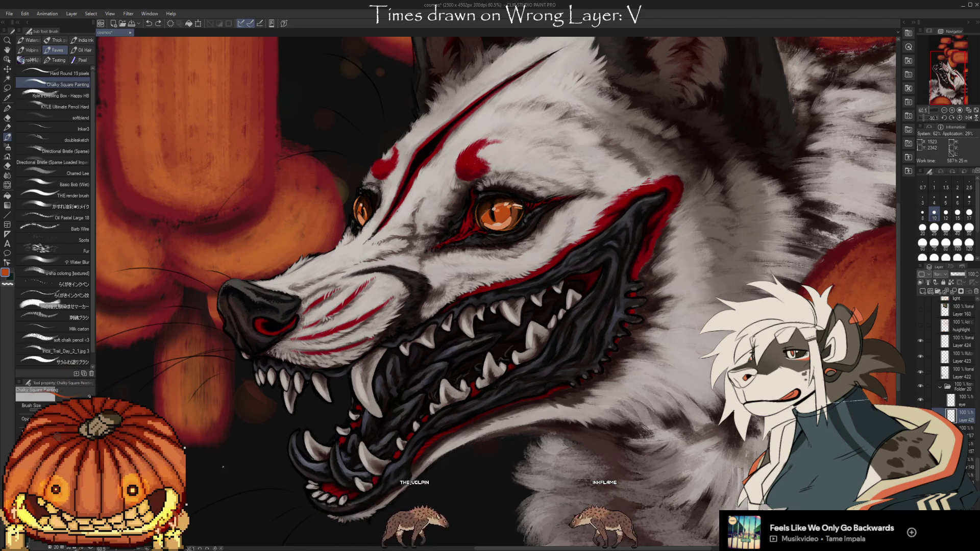
{"action": "left_click", "coordinate": [498, 222], "text": "alt"}
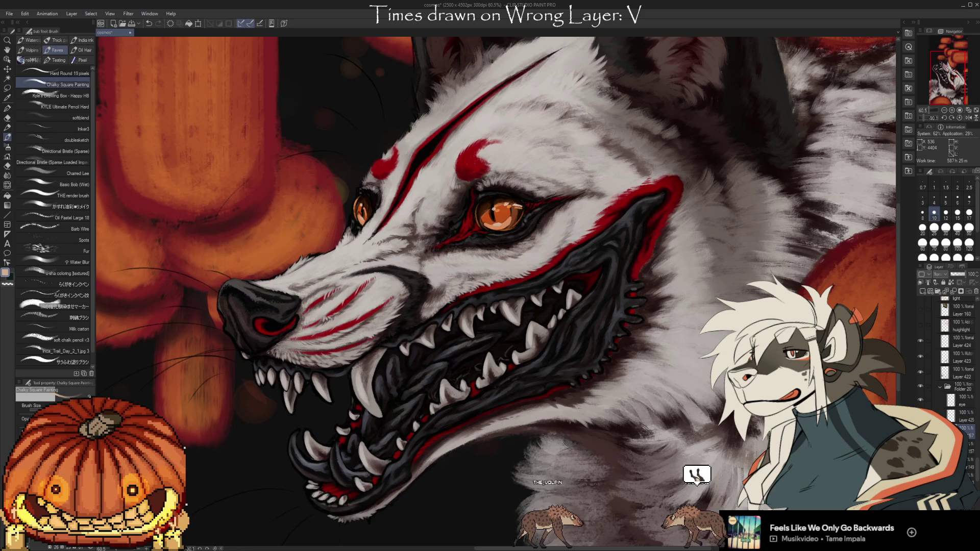
Work eye-sampled orange, darker red-orange and near-black into the iris and fur
{"action": "key", "text": "alt"}
{"action": "left_click", "coordinate": [363, 222], "text": "alt"}
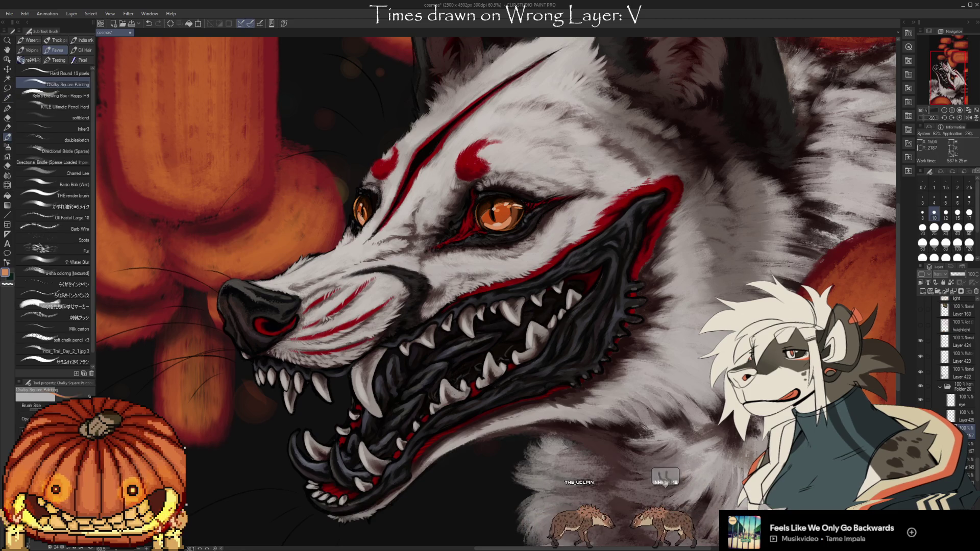
{"action": "left_click", "coordinate": [192, 230], "text": "alt"}
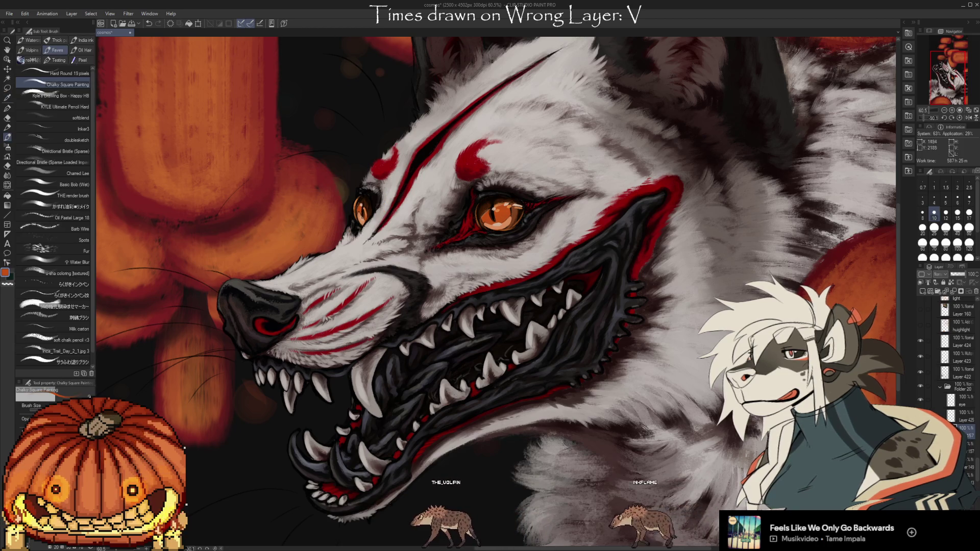
{"action": "left_click", "coordinate": [459, 360], "text": "alt"}
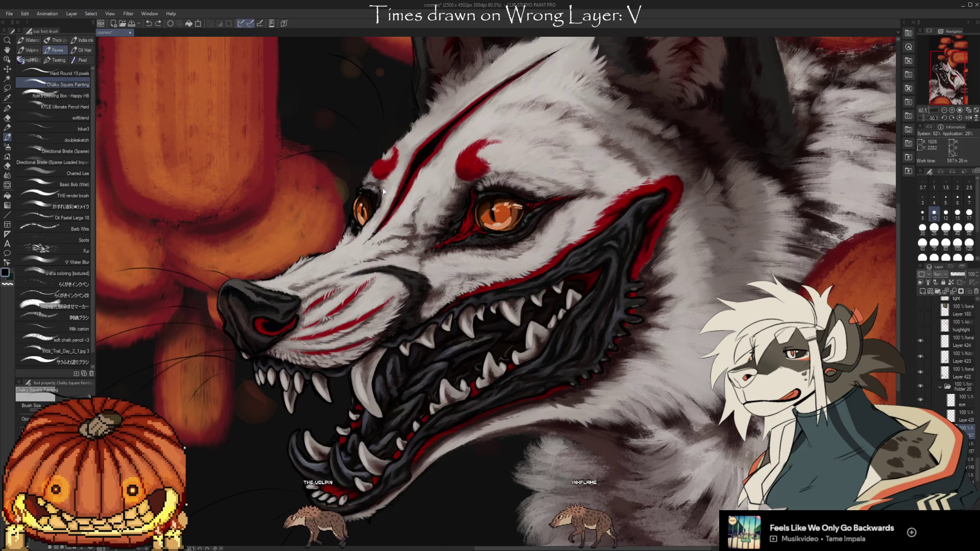
{"action": "key", "text": "i"}
{"action": "left_click", "coordinate": [364, 217]}
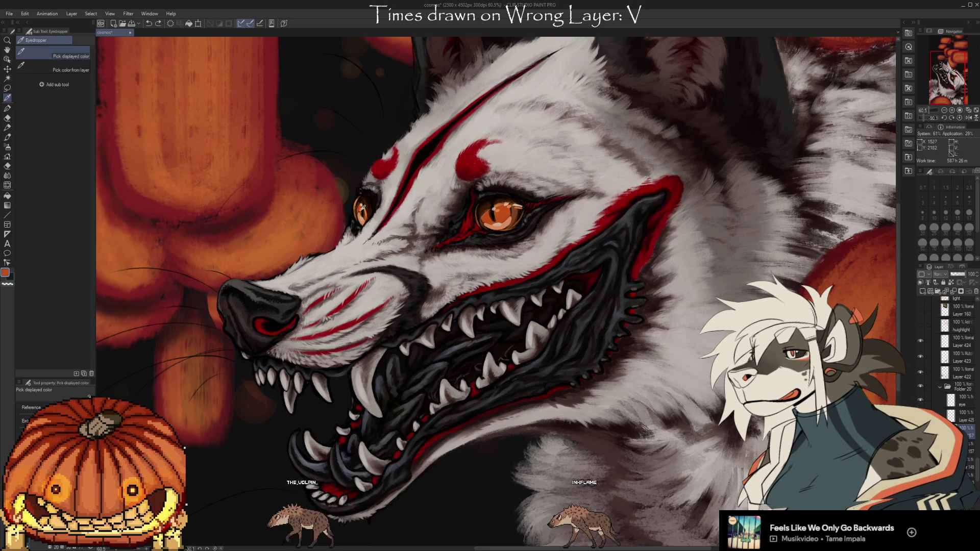
{"action": "key", "text": "b"}
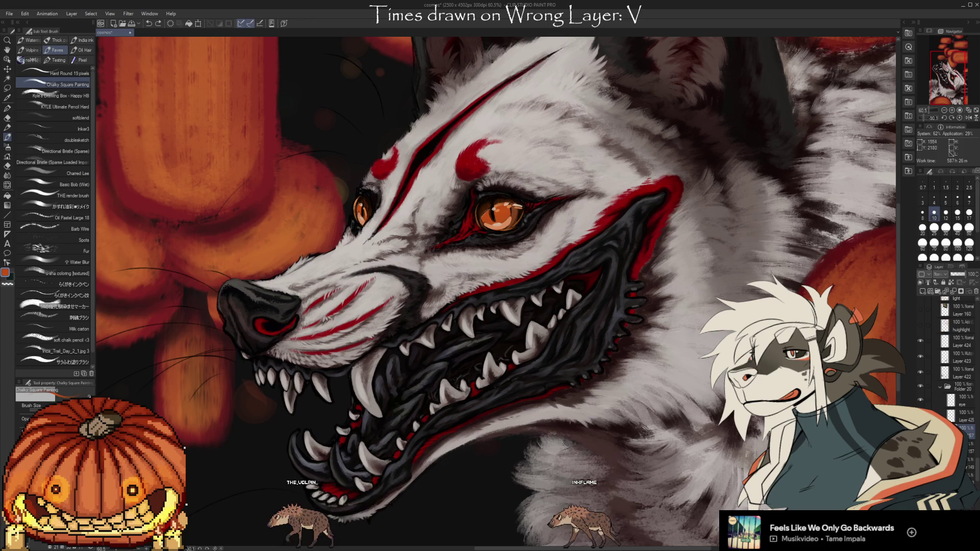
Add dark brown-red and orange, then switch to Oil Pastel Large 18 in red
{"action": "left_click", "coordinate": [368, 207], "text": "alt"}
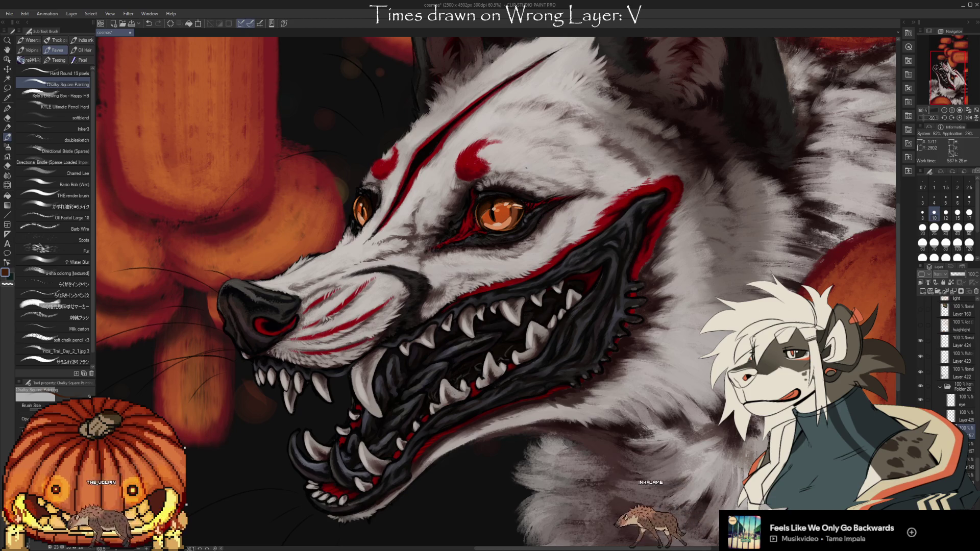
{"action": "left_click", "coordinate": [497, 211], "text": "alt"}
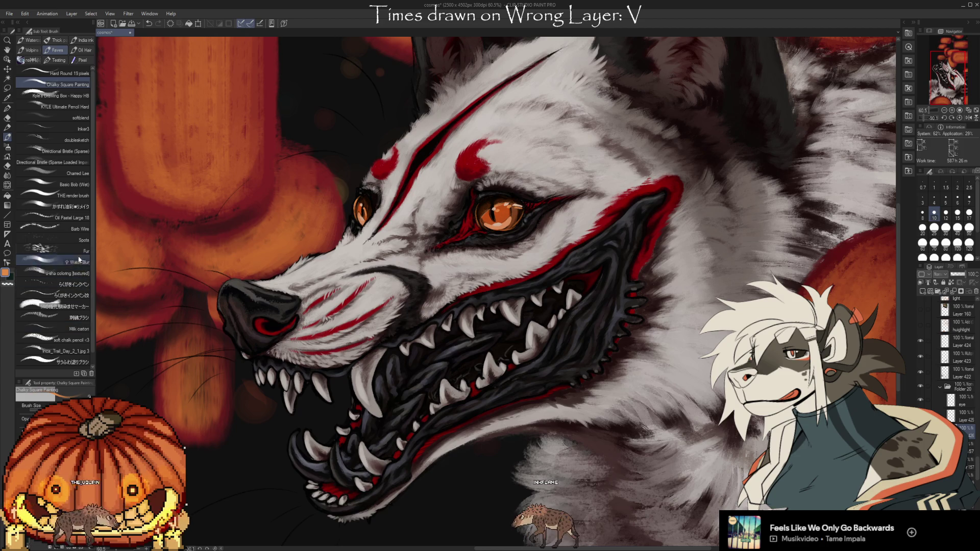
{"action": "left_click", "coordinate": [89, 215]}
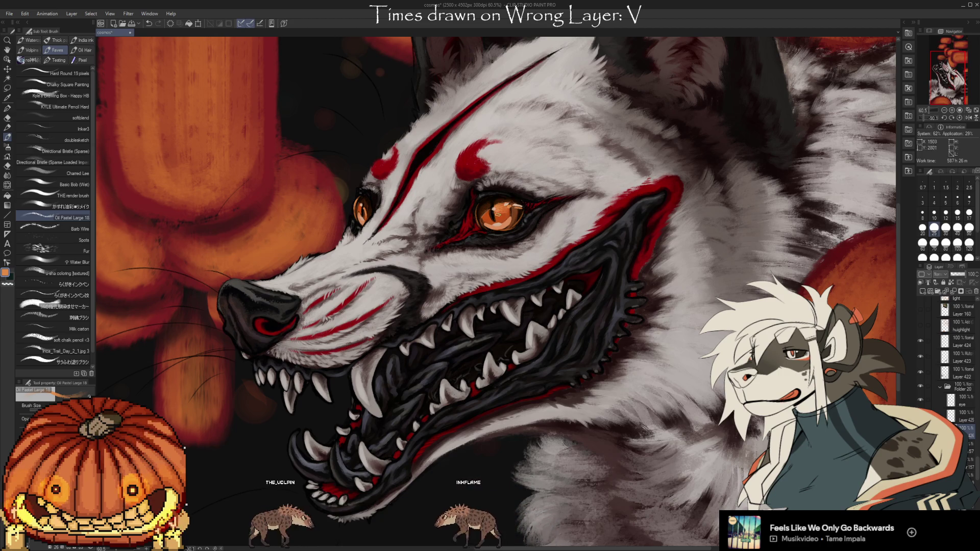
{"action": "key", "text": "x"}
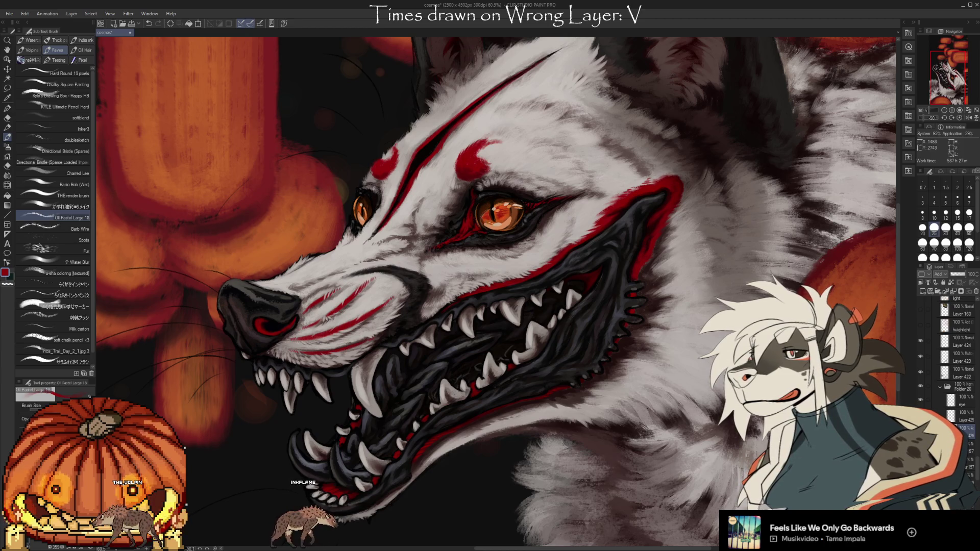
Paint red edging along the lips and gums, erasing stray strokes as needed
{"action": "key", "text": "e"}
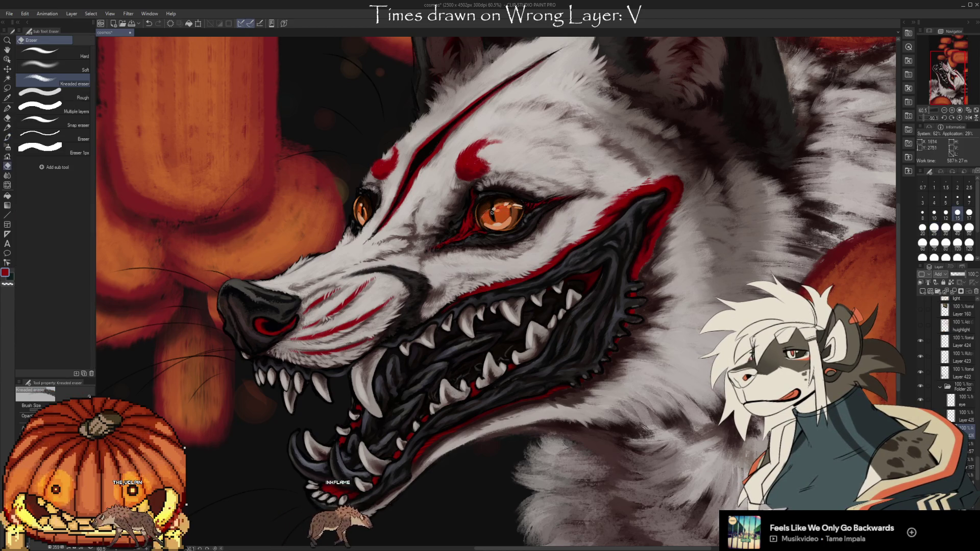
{"action": "key", "text": "b"}
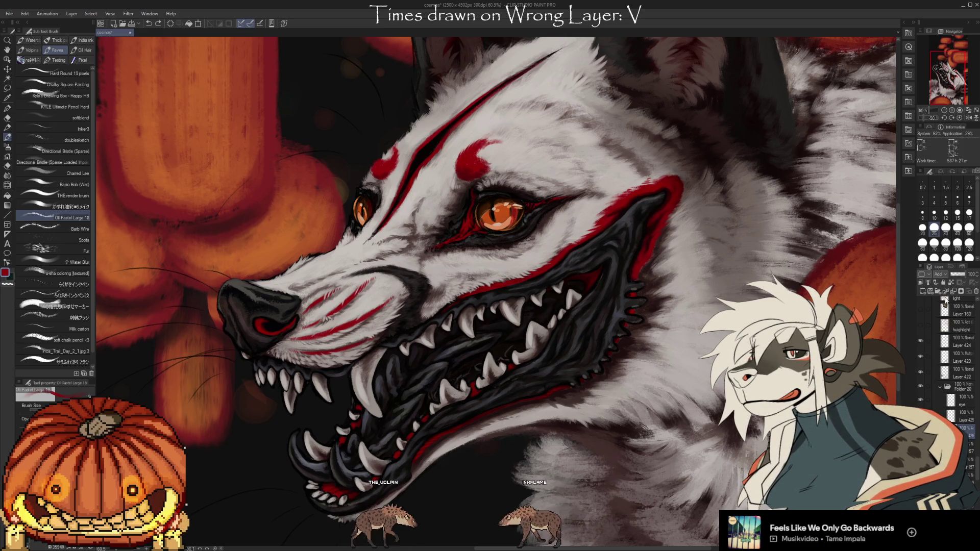
{"action": "key", "text": "e"}
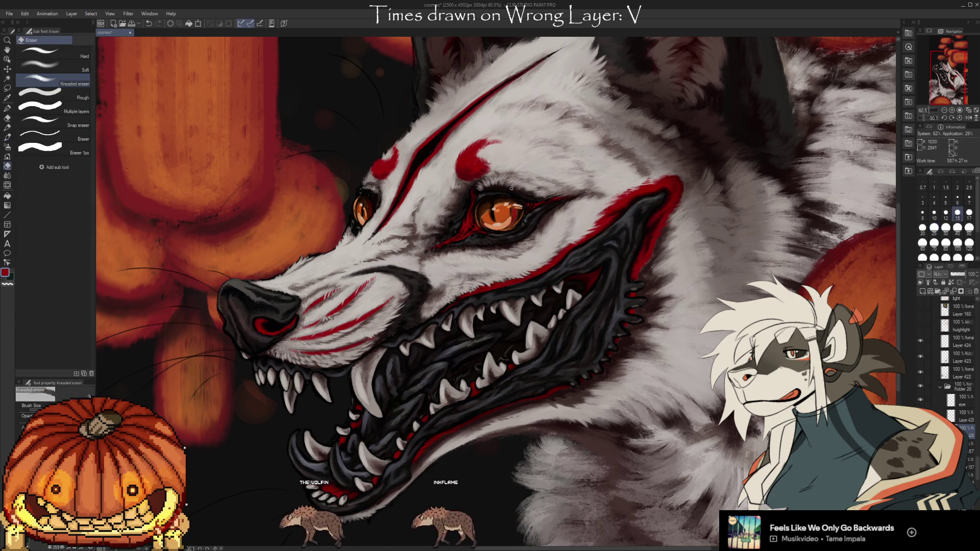
{"action": "key", "text": "b"}
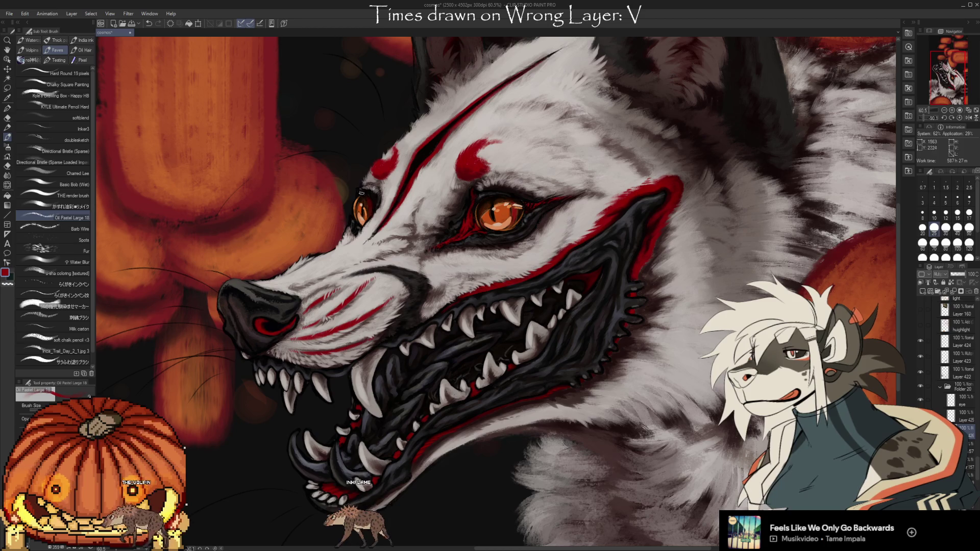
{"action": "key", "text": "e"}
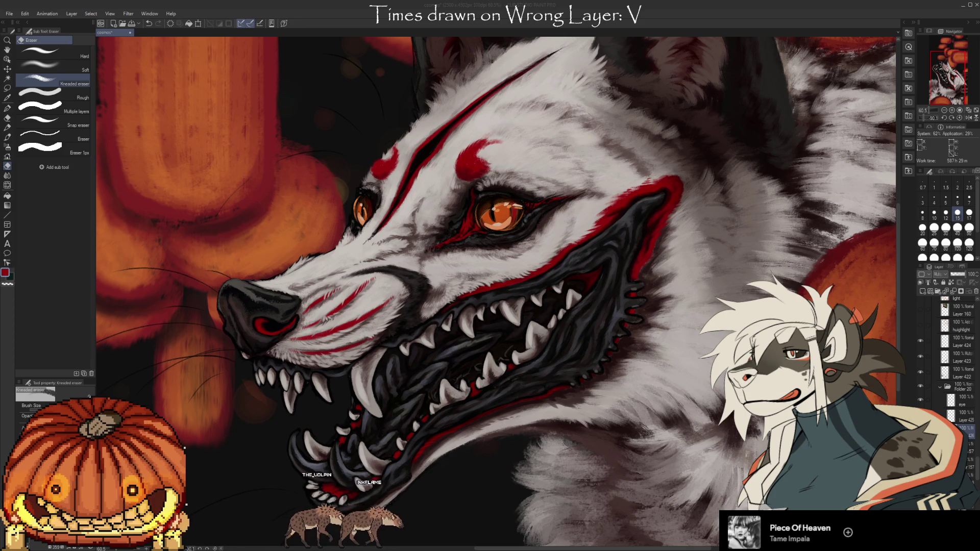
Paint fur with orange sampled from the eye, erasing to tidy the strokes
{"action": "left_click", "coordinate": [665, 24]}
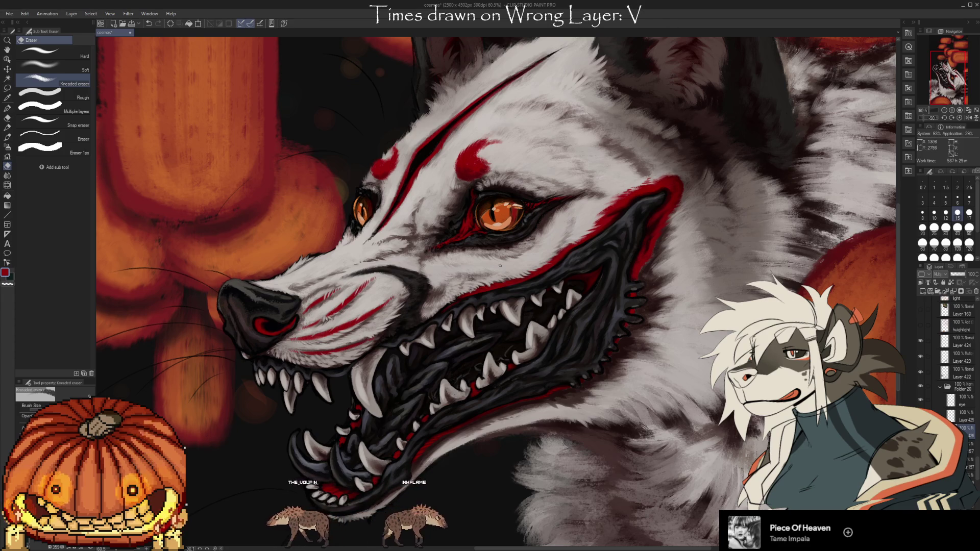
{"action": "key", "text": "i"}
{"action": "left_click", "coordinate": [504, 220]}
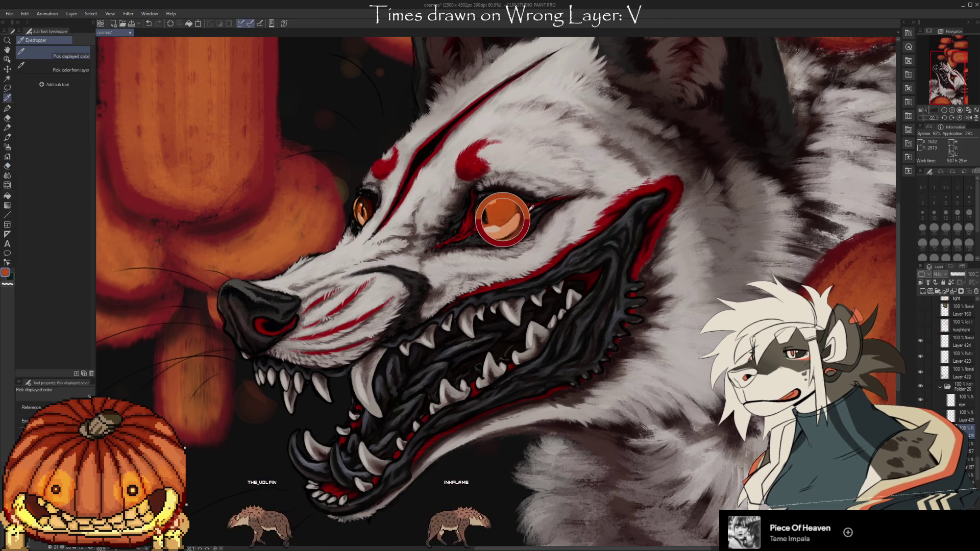
{"action": "key", "text": "b"}
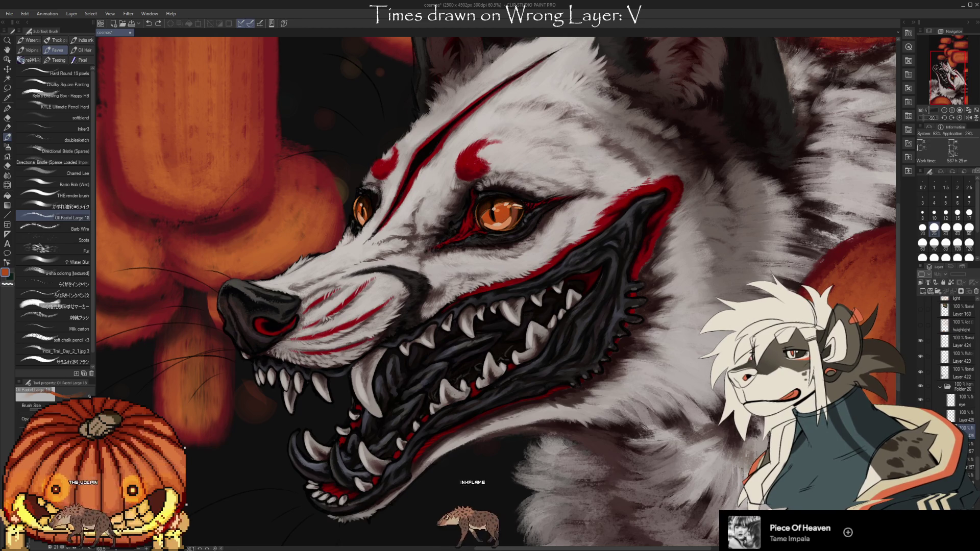
{"action": "key", "text": "e"}
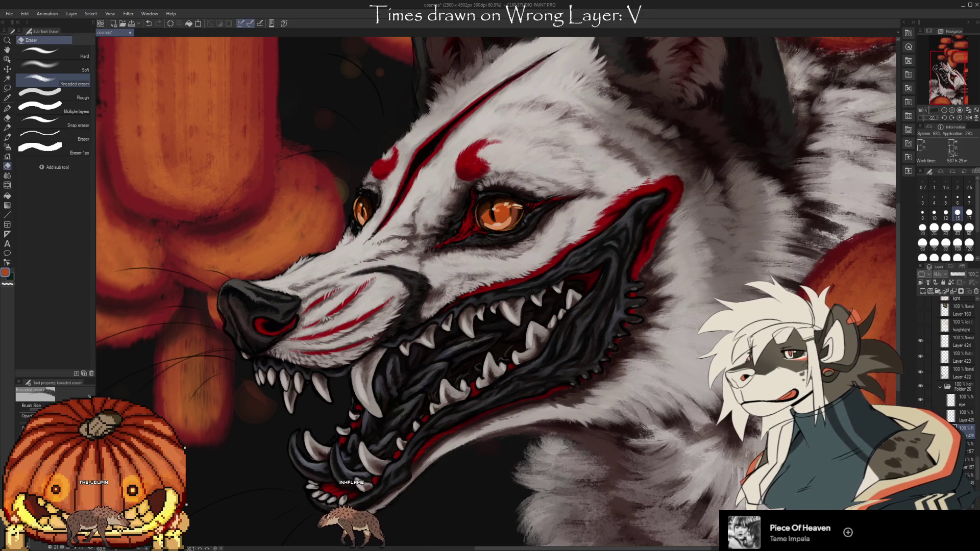
{"action": "key", "text": "b"}
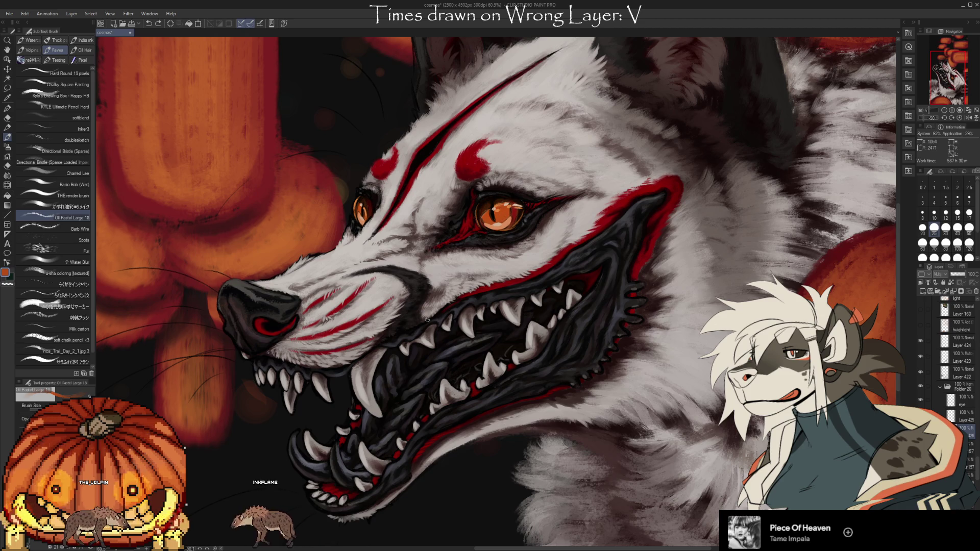
On the layer above, clean up the teeth, then choose a dark red paint colour
{"action": "key", "text": "alt+bracketright"}
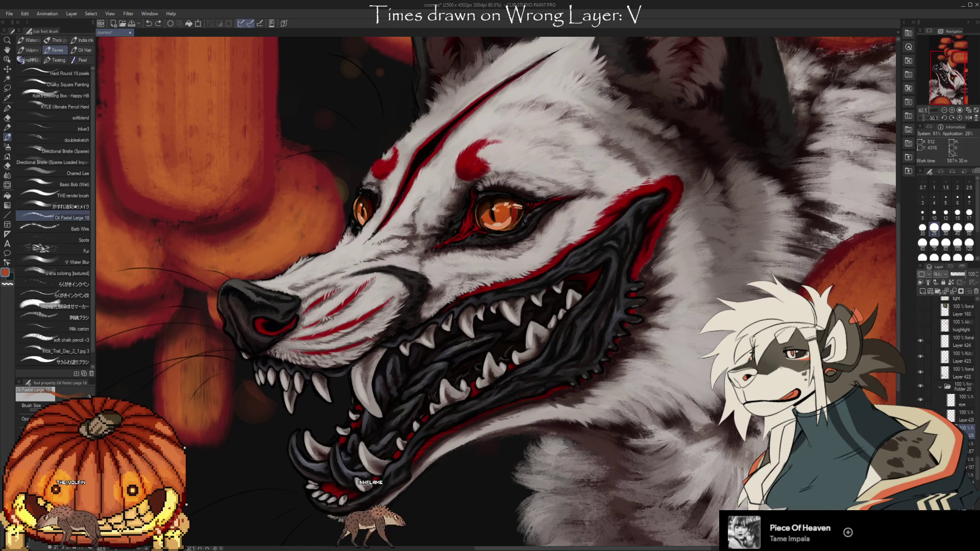
{"action": "key", "text": "e"}
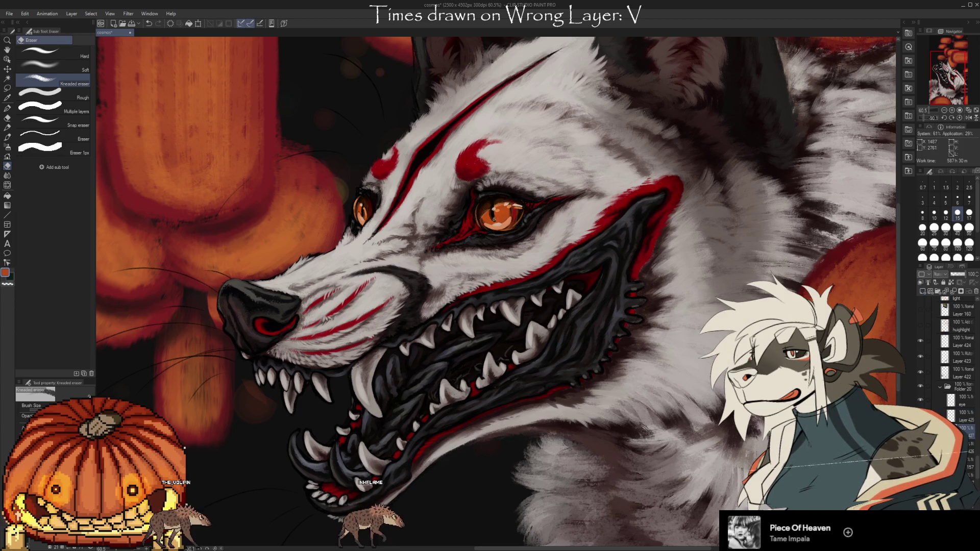
{"action": "key", "text": "b"}
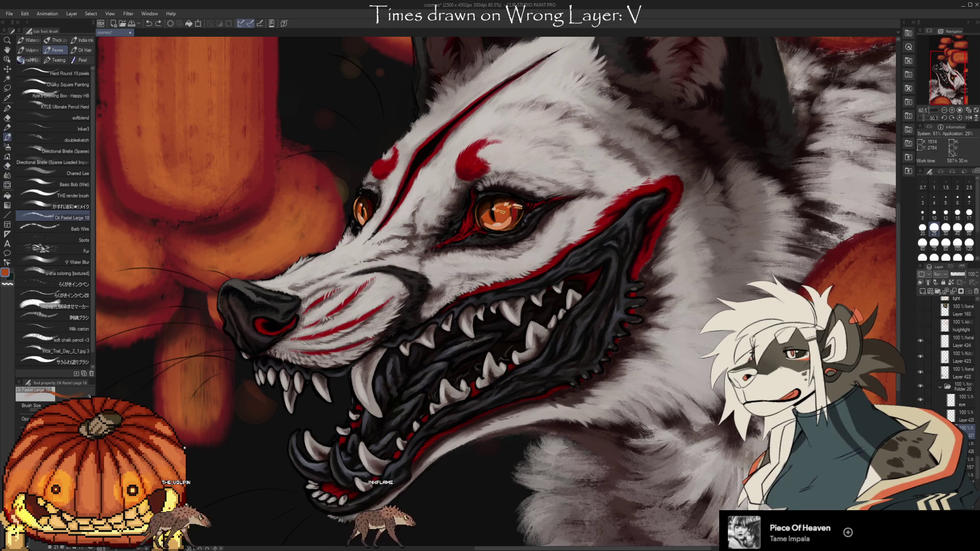
{"action": "left_click", "coordinate": [502, 208], "text": "alt"}
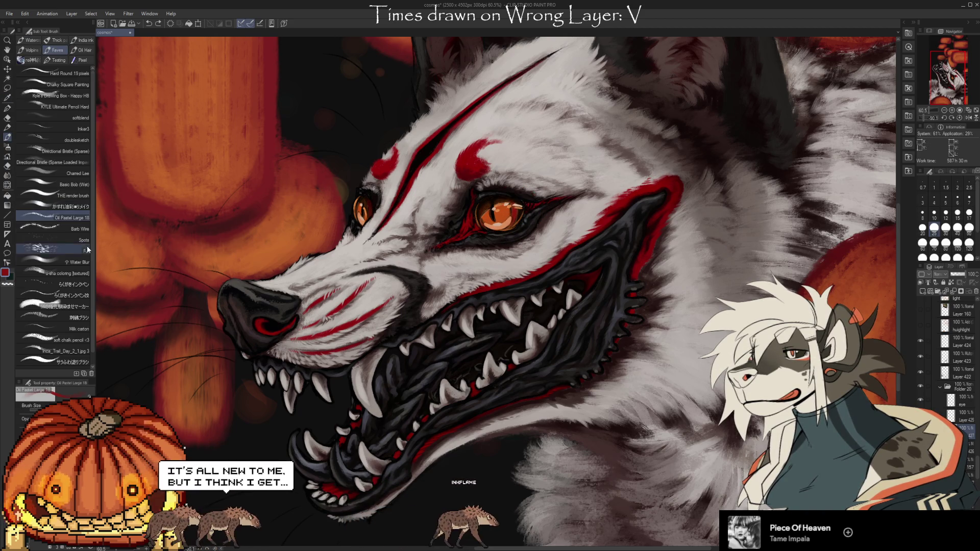
Touch up the near eye with THE render brush in dark red and an eye-sampled colour
{"action": "left_click", "coordinate": [81, 195]}
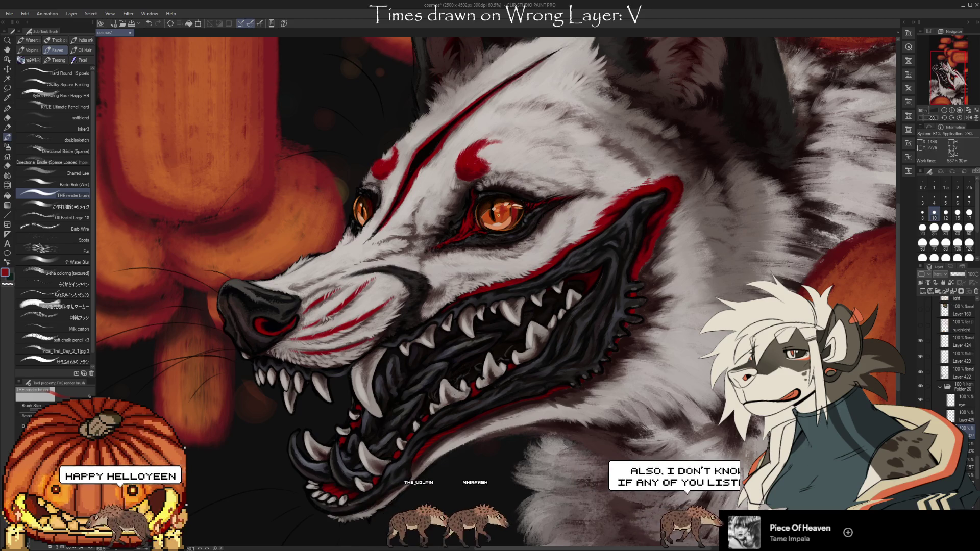
{"action": "key", "text": "e"}
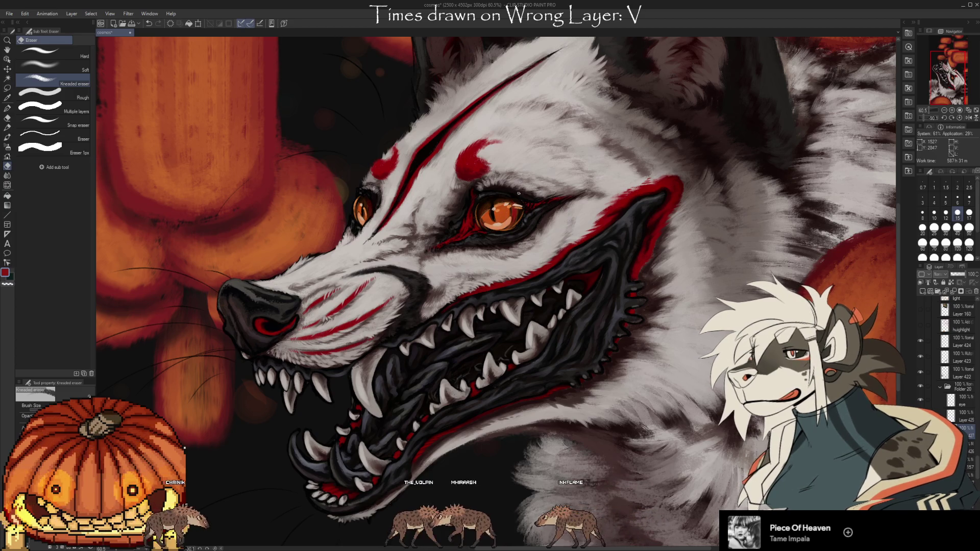
{"action": "left_click", "coordinate": [521, 214], "text": "alt"}
{"action": "key", "text": "b"}
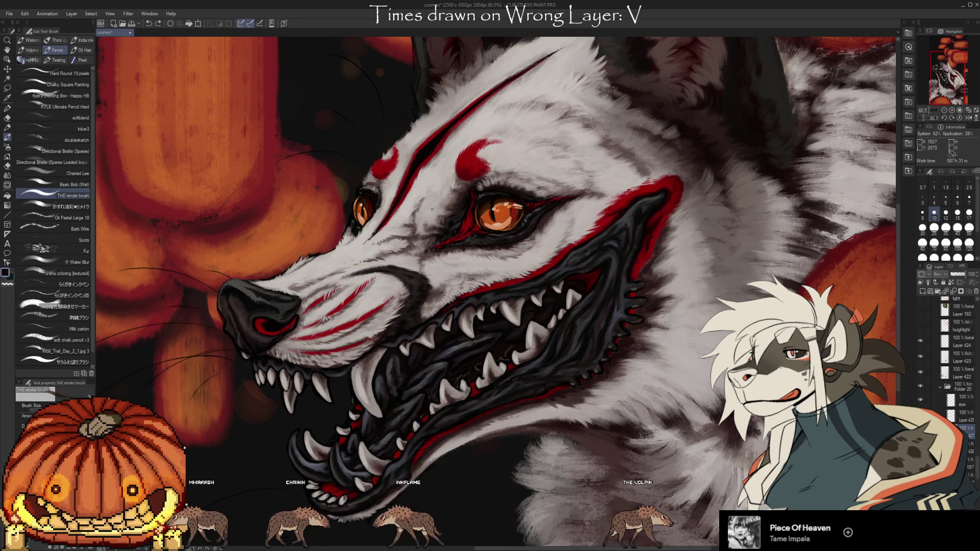
{"action": "left_click", "coordinate": [65, 85]}
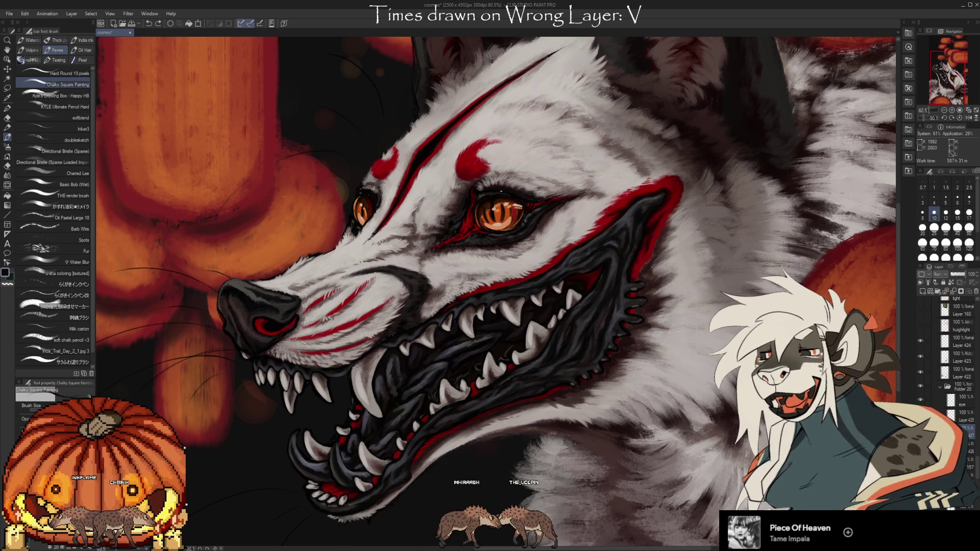
Repaint the near iris with Chalky Square Painting at size 17, erasing streaks as needed
{"action": "key", "text": "e"}
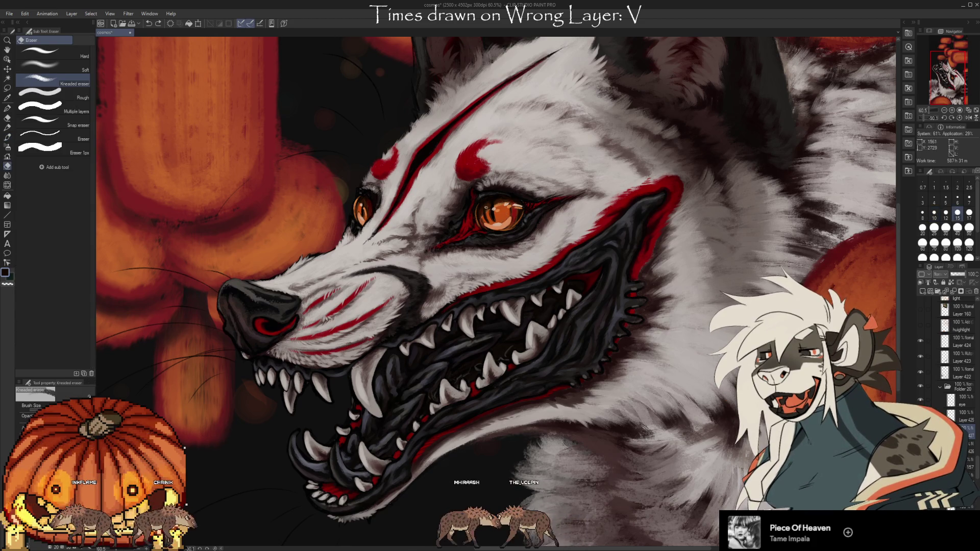
{"action": "key", "text": "b"}
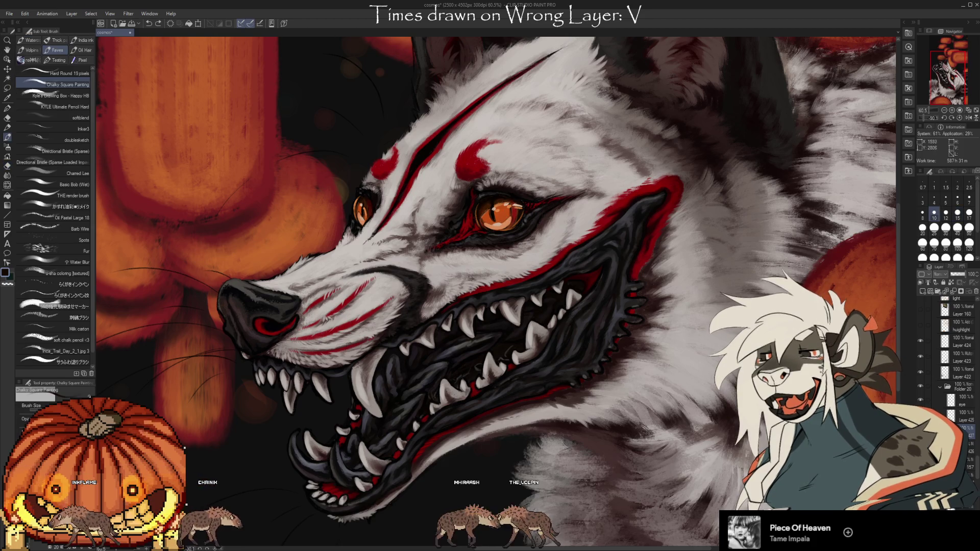
{"action": "key", "text": "bracketright"}
{"action": "key", "text": "bracketright"}
{"action": "key", "text": "bracketright"}
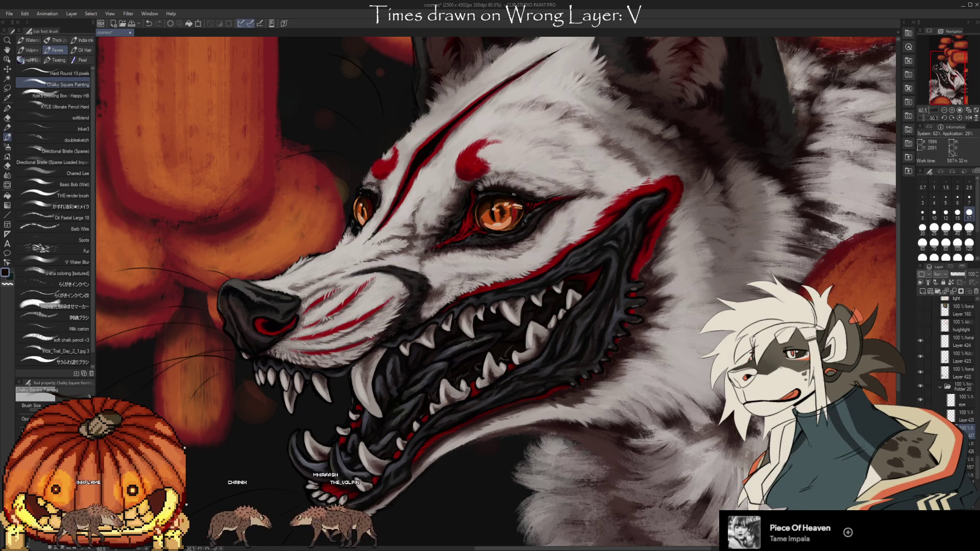
{"action": "key", "text": "e"}
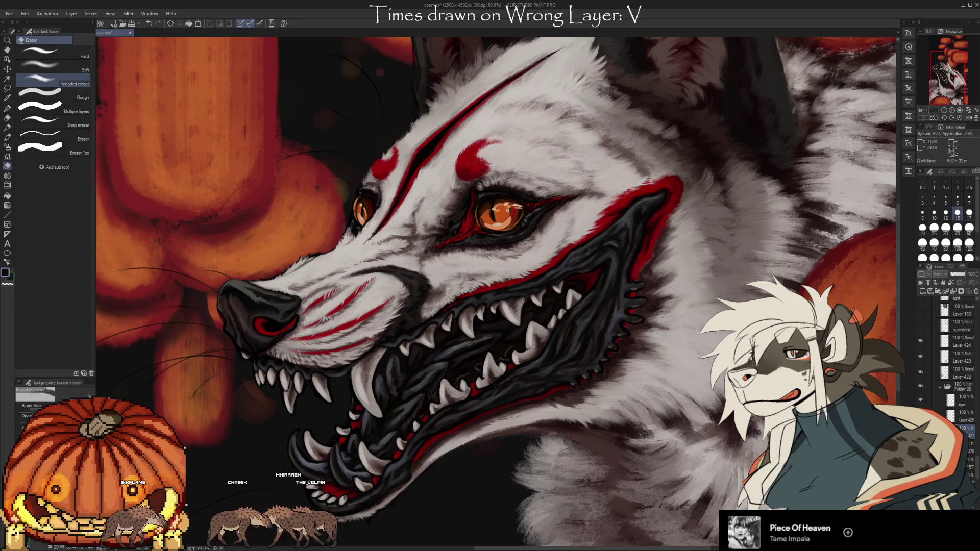
{"action": "key", "text": "b"}
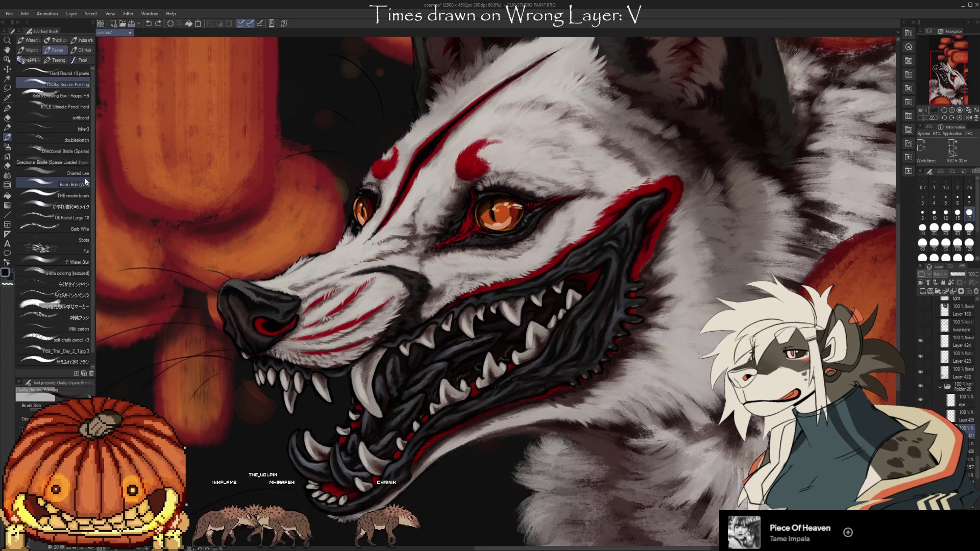
Add a small iris highlight with THE render brush and erase stray marks
{"action": "left_click", "coordinate": [85, 196]}
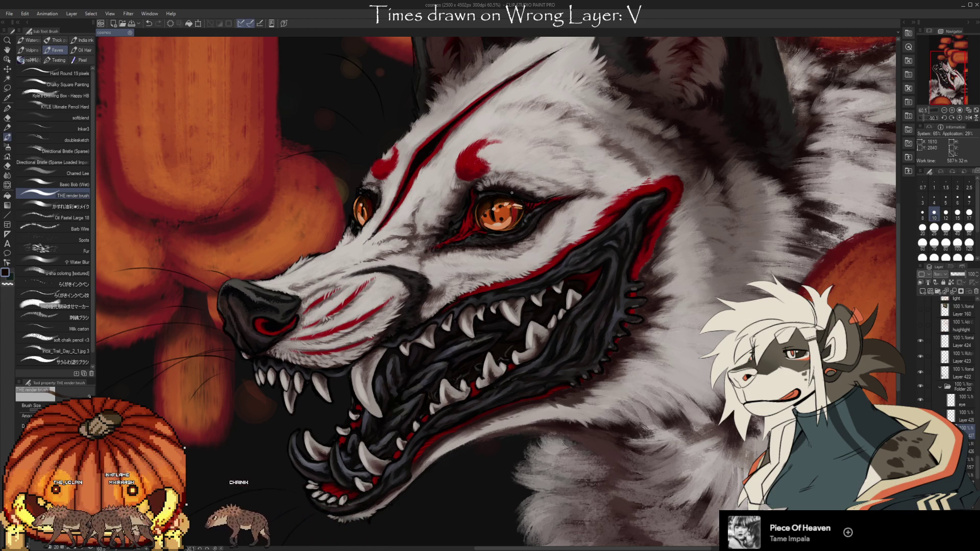
{"action": "key", "text": "e"}
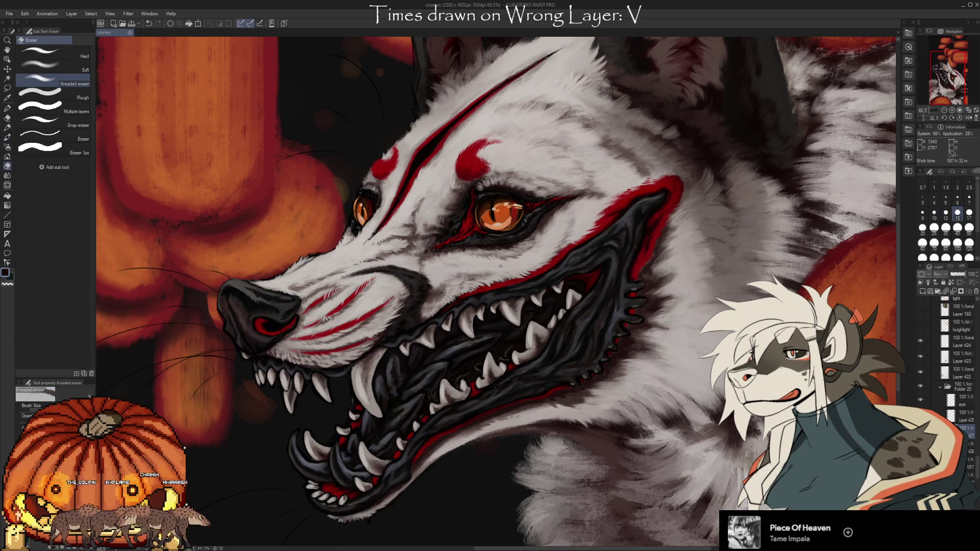
{"action": "scroll", "coordinate": [582, 230], "scroll_direction": "down", "scroll_amount": 5}
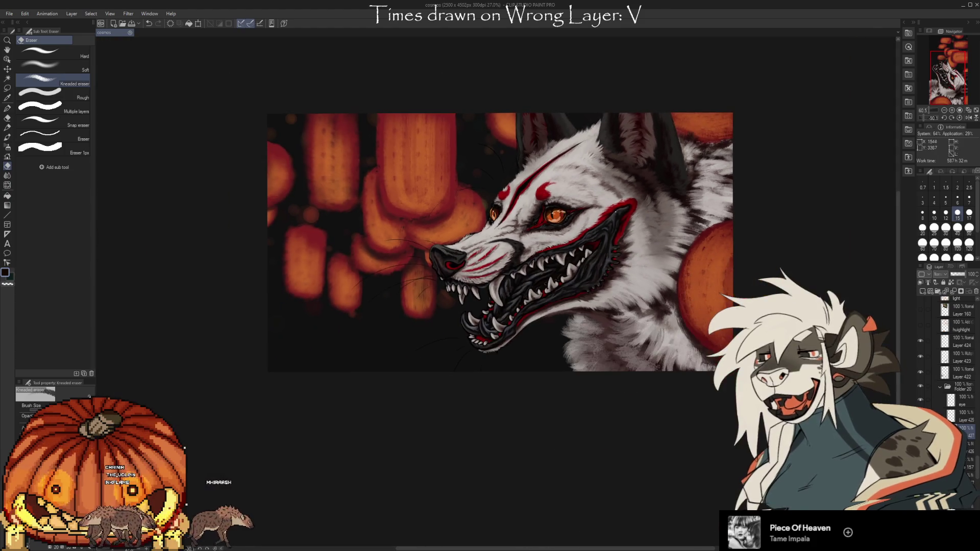
{"action": "scroll", "coordinate": [554, 341], "scroll_direction": "up", "scroll_amount": 3}
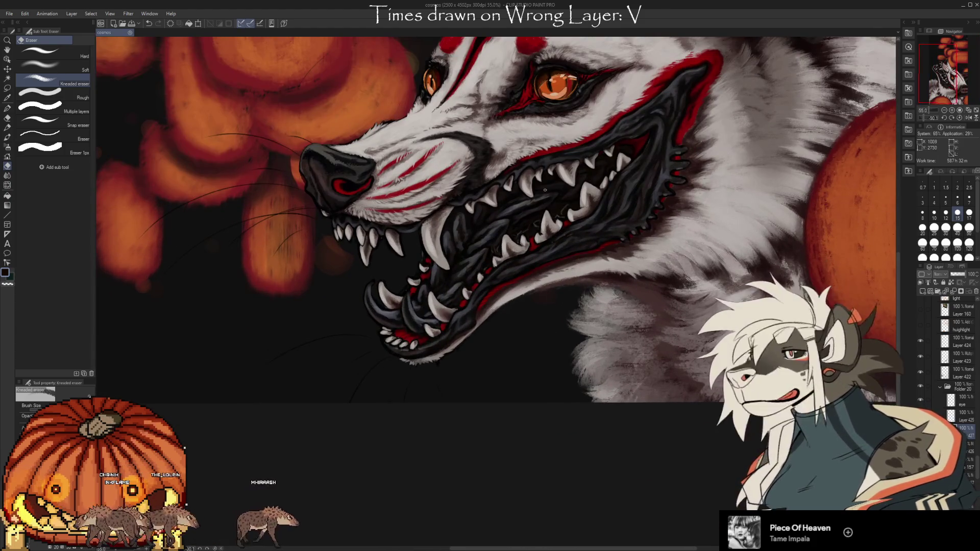
Zoom in on the wolf head and ready the Charred Lee brush for painting in red
{"action": "mouse_move", "coordinate": [570, 337]}
{"action": "left_mouse_down"}
{"action": "mouse_move", "coordinate": [570, 398]}
{"action": "mouse_move", "coordinate": [557, 400]}
{"action": "left_mouse_up"}
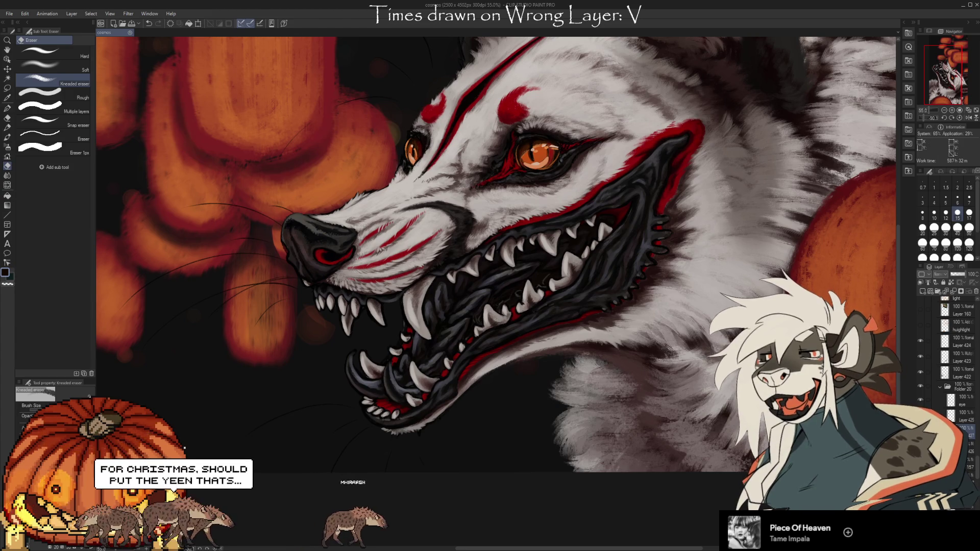
{"action": "key", "text": "b"}
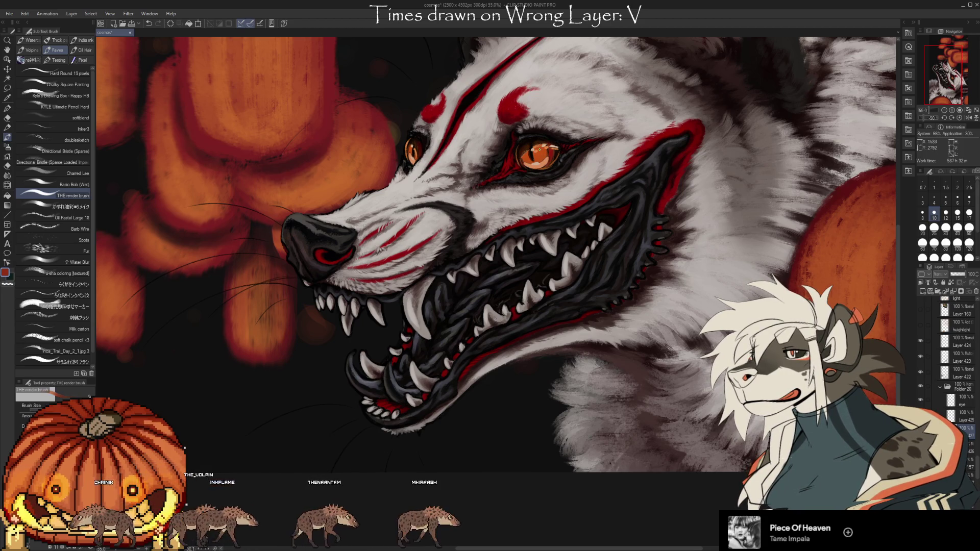
{"action": "left_click", "coordinate": [85, 175]}
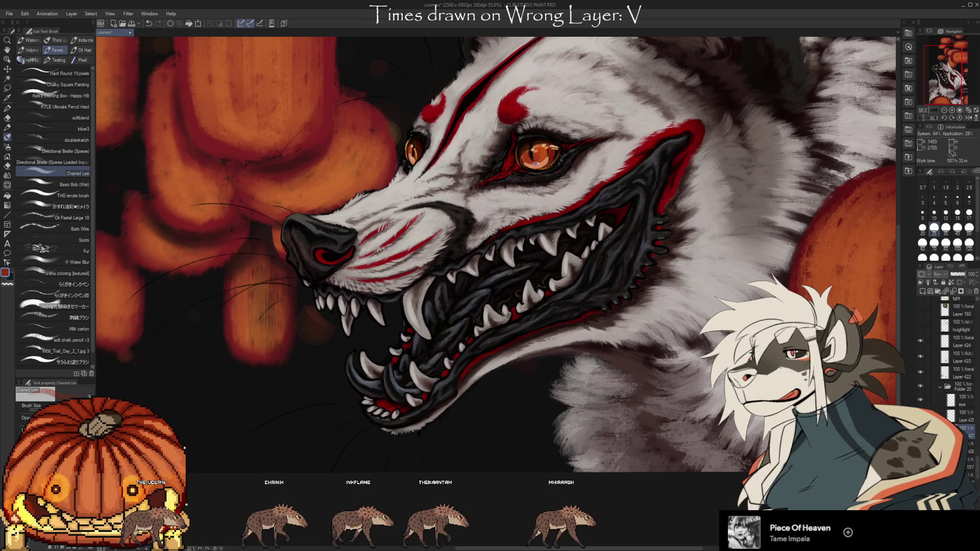
Erase stray detail on the wolf head, then sample colours from the canvas with the Eyedropper
{"action": "key", "text": "e"}
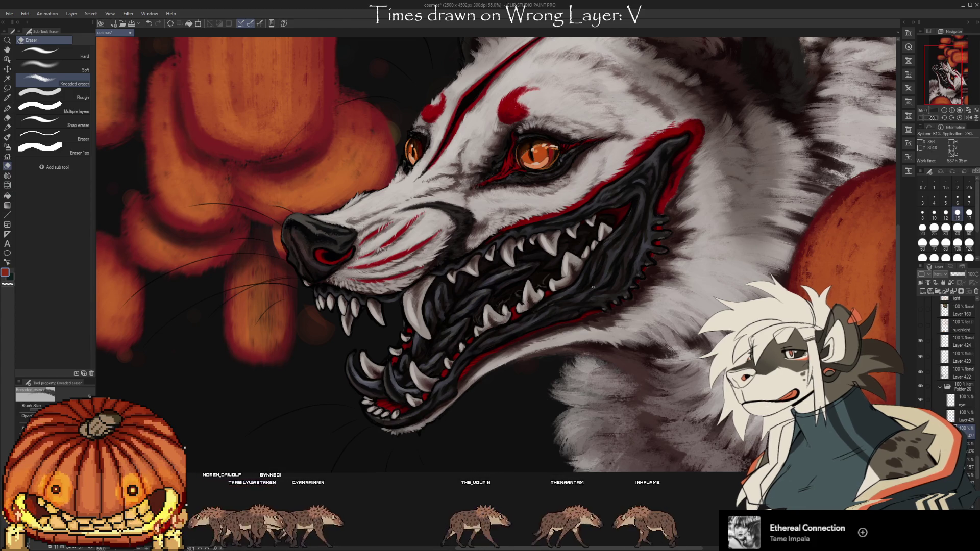
{"action": "scroll", "coordinate": [593, 286], "scroll_direction": "up", "scroll_amount": 1}
{"action": "key", "text": "i"}
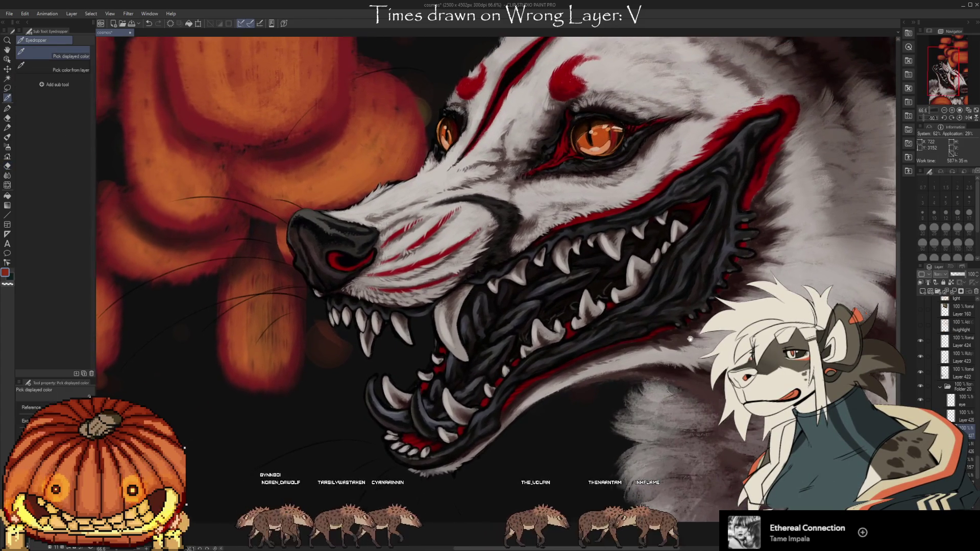
{"action": "scroll", "coordinate": [621, 304], "scroll_direction": "down", "scroll_amount": 2}
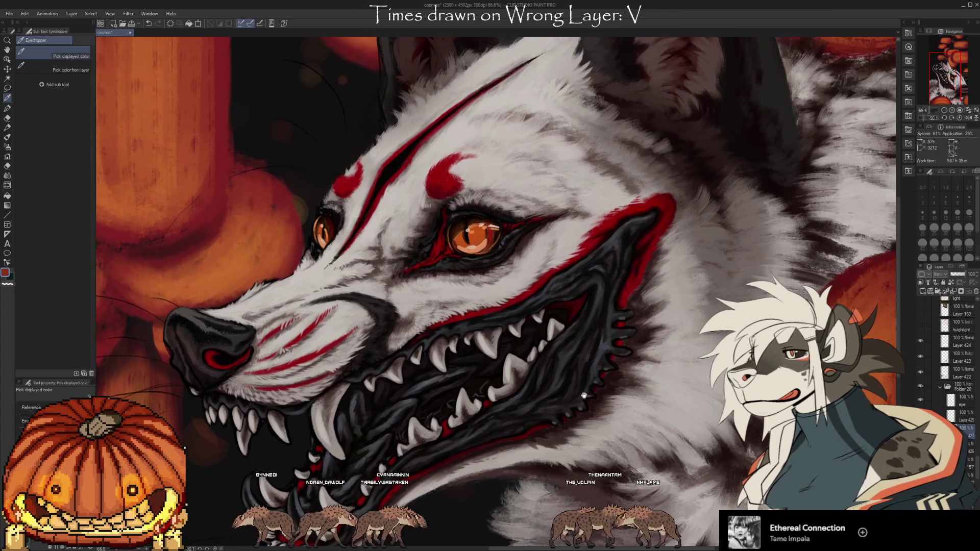
{"action": "scroll", "coordinate": [635, 337], "scroll_direction": "down", "scroll_amount": 1}
{"action": "scroll", "coordinate": [654, 376], "scroll_direction": "down", "scroll_amount": 2}
{"action": "scroll", "coordinate": [673, 414], "scroll_direction": "down", "scroll_amount": 2}
{"action": "scroll", "coordinate": [687, 443], "scroll_direction": "down", "scroll_amount": 2}
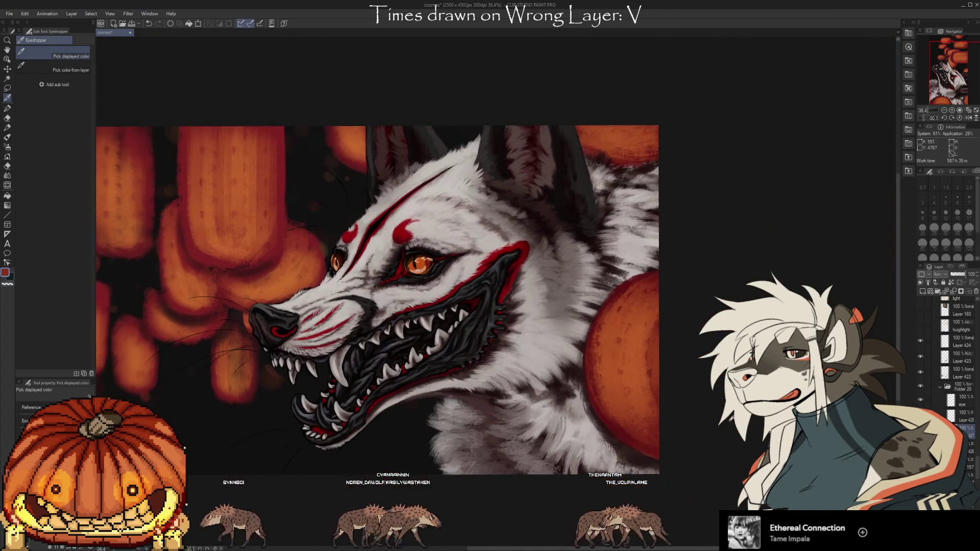
{"action": "scroll", "coordinate": [976, 421], "scroll_direction": "up", "scroll_amount": 2}
{"action": "scroll", "coordinate": [974, 423], "scroll_direction": "up", "scroll_amount": 2}
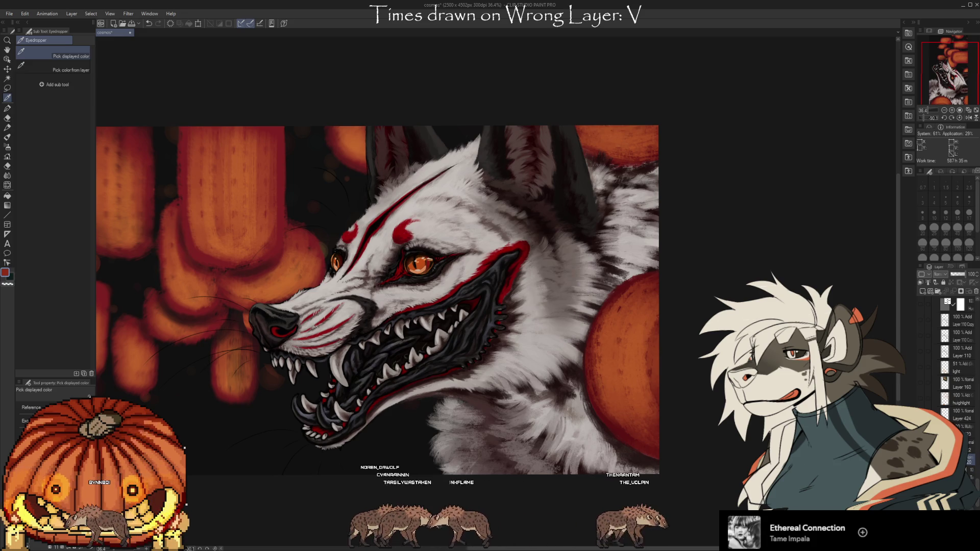
Return to painting with a different fur brush and sample fur tones at the upper right of the head
{"action": "key", "text": "b"}
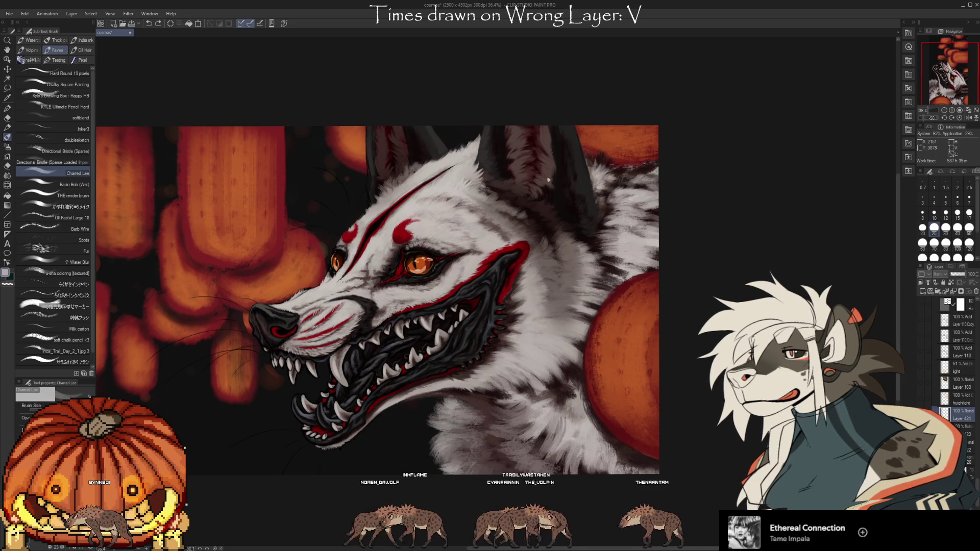
{"action": "left_click", "coordinate": [61, 361]}
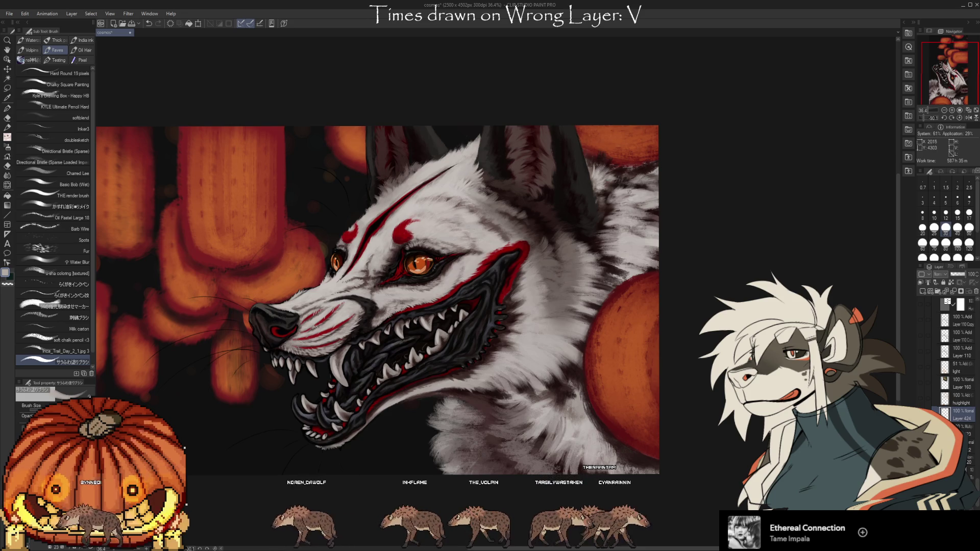
{"action": "key", "text": "i"}
{"action": "key", "text": "b"}
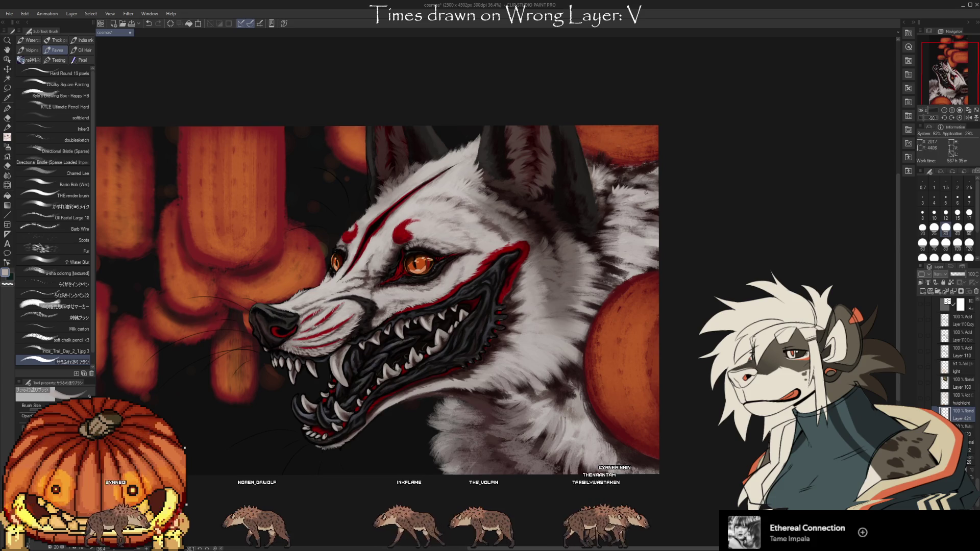
{"action": "left_click", "coordinate": [634, 182], "text": "alt"}
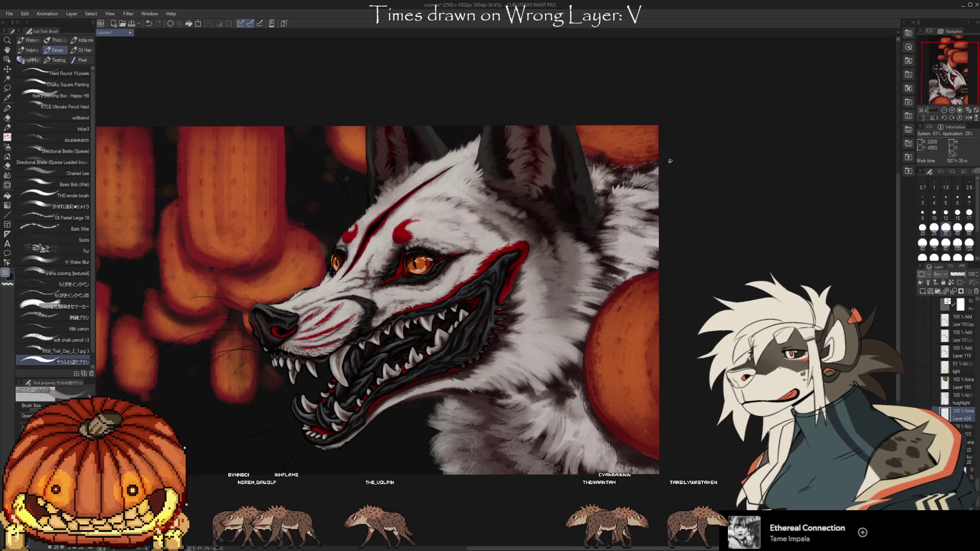
{"action": "left_click", "coordinate": [656, 169], "text": "alt"}
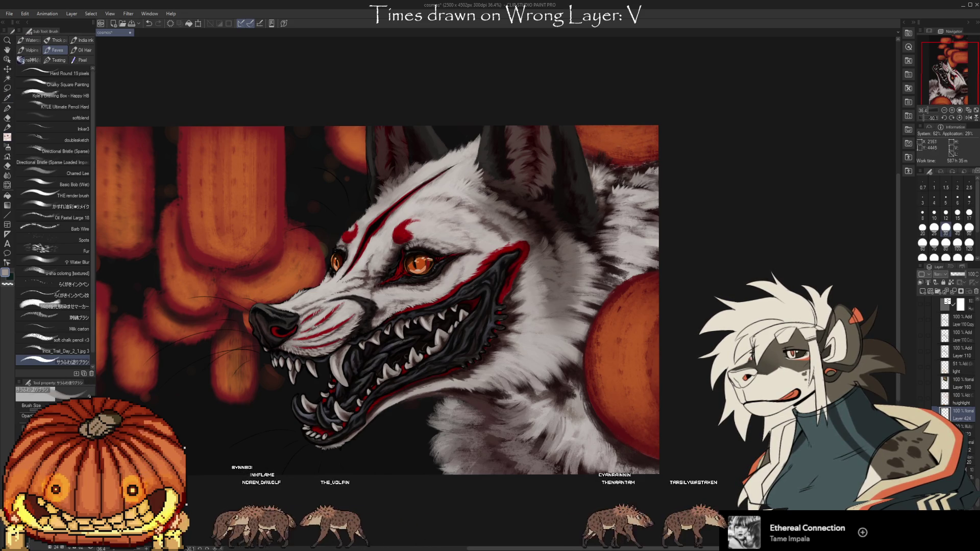
{"action": "left_click", "coordinate": [650, 207], "text": "alt"}
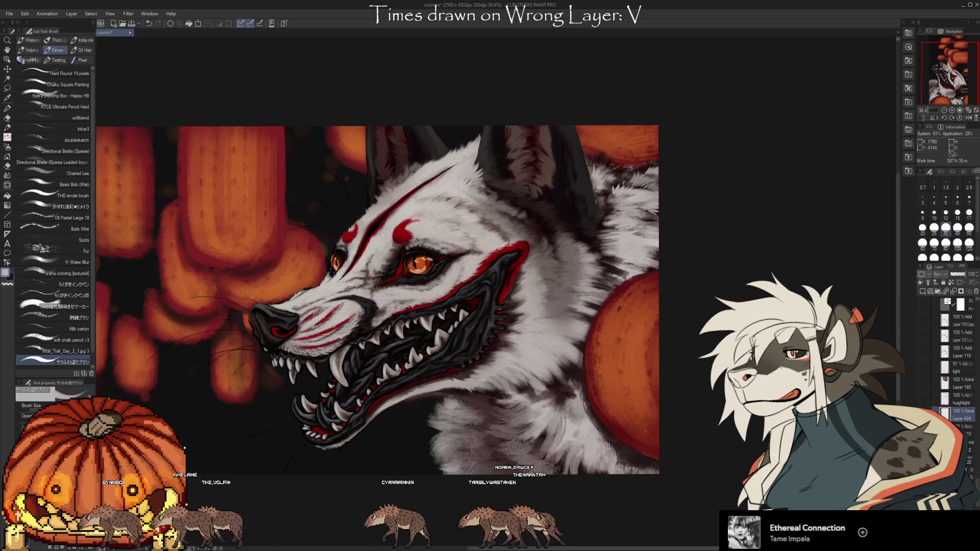
Sample a series of nearby fur tones down onto the wolf's neck while touching up the white fur
{"action": "left_click", "coordinate": [617, 201], "text": "alt"}
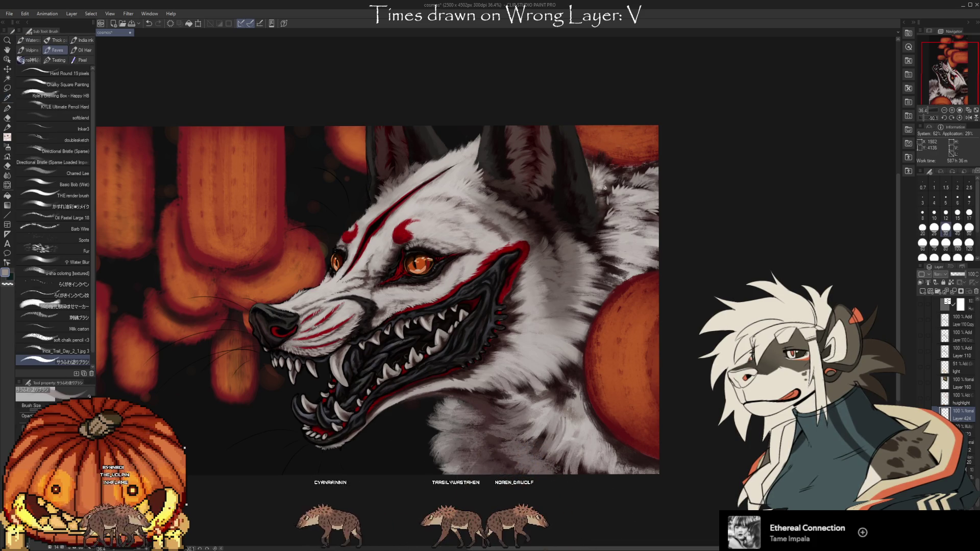
{"action": "left_click", "coordinate": [626, 191], "text": "alt"}
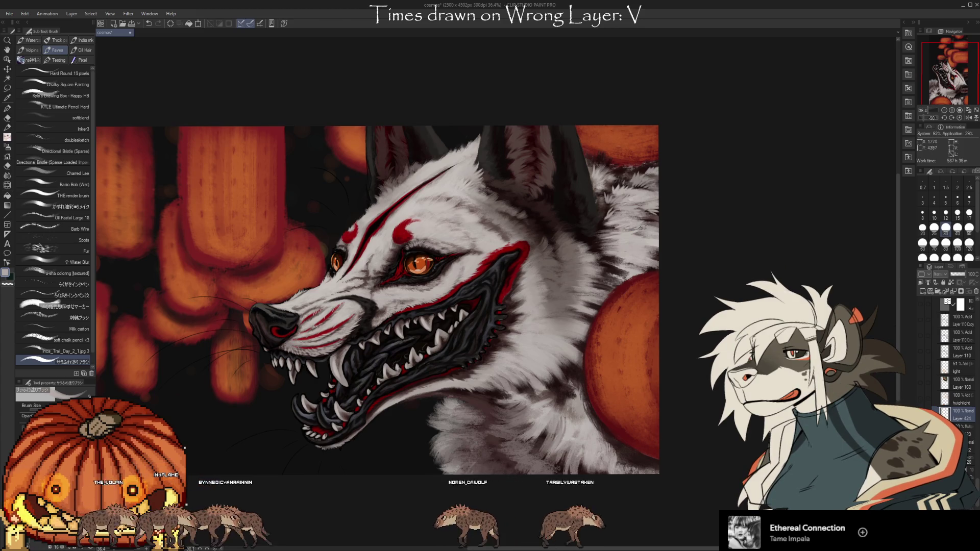
{"action": "left_click", "coordinate": [607, 234], "text": "alt"}
{"action": "left_click", "coordinate": [597, 230], "text": "alt"}
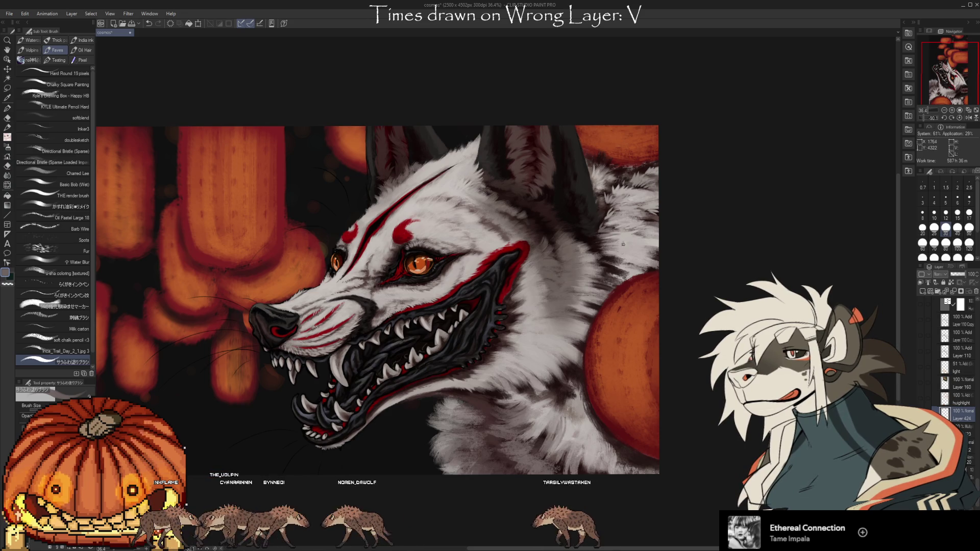
{"action": "left_click", "coordinate": [589, 259], "text": "alt"}
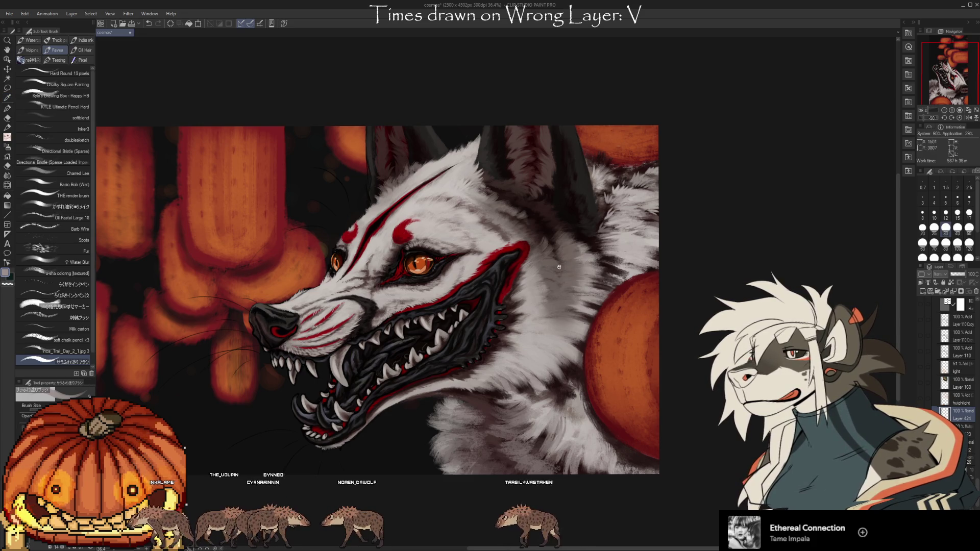
{"action": "left_click", "coordinate": [615, 253], "text": "alt"}
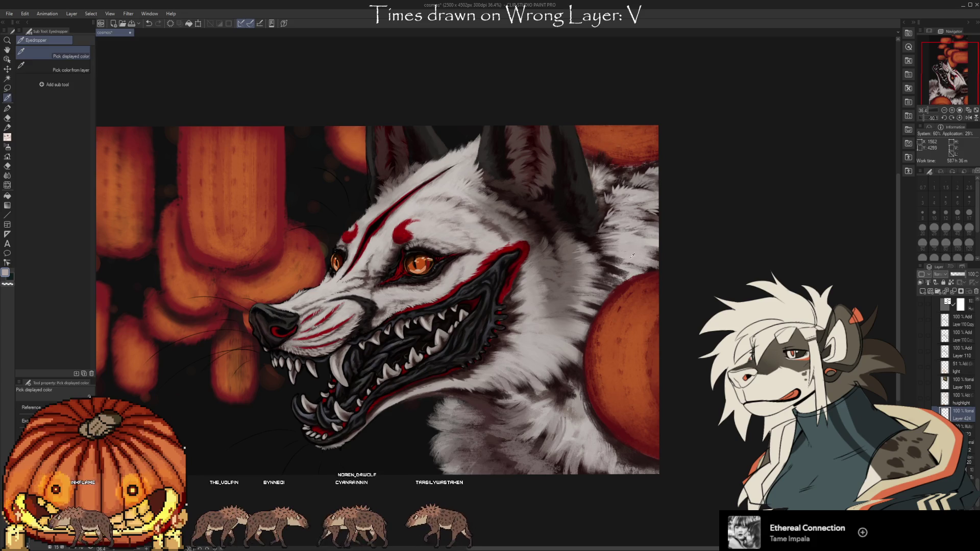
{"action": "left_click", "coordinate": [607, 257], "text": "alt"}
{"action": "left_click", "coordinate": [632, 263], "text": "alt"}
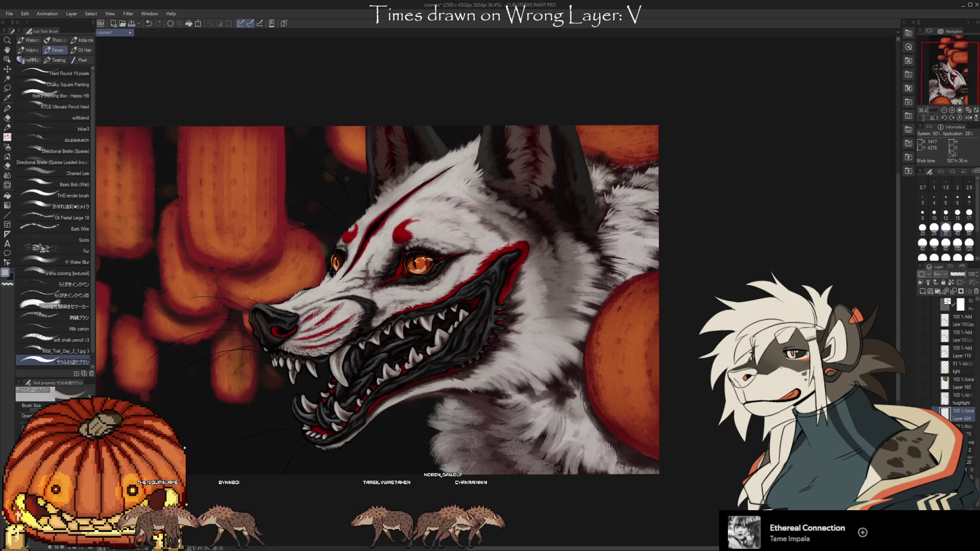
Shift the painting upward in view and sample a colour from the lower fur
{"action": "left_click_drag", "start_coordinate": [693, 299], "coordinate": [697, 278]}
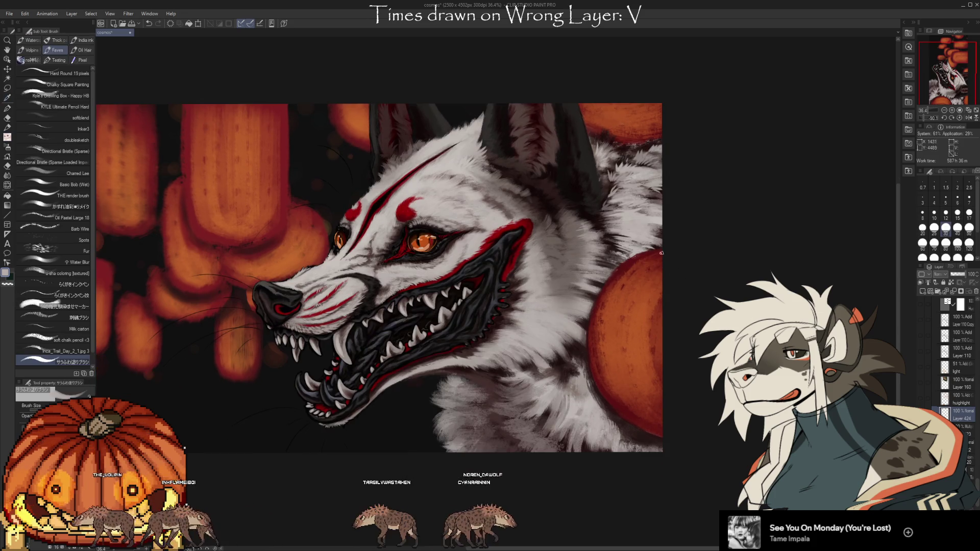
{"action": "left_click_drag", "start_coordinate": [596, 416], "coordinate": [609, 362]}
{"action": "left_click", "coordinate": [609, 362], "text": "alt"}
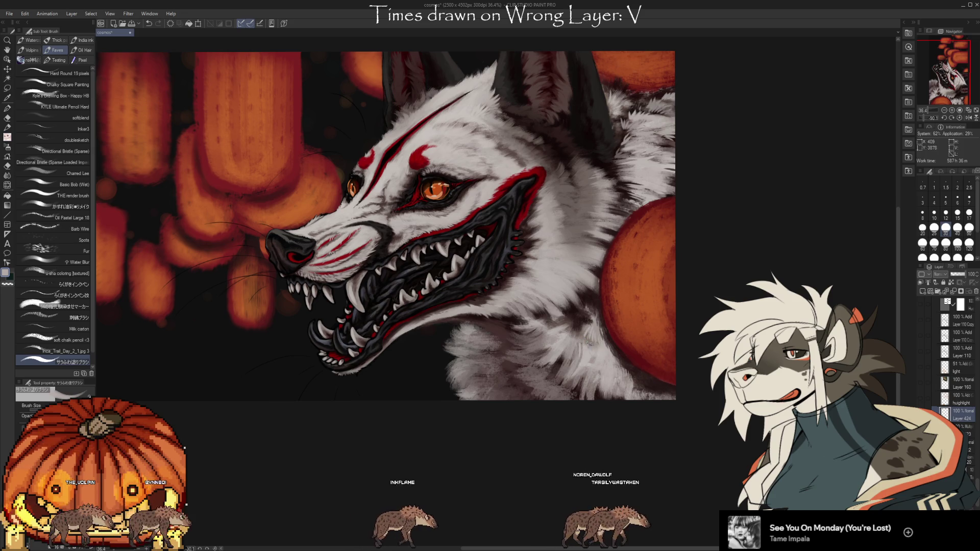
{"action": "scroll", "coordinate": [677, 402], "scroll_direction": "down", "scroll_amount": 3}
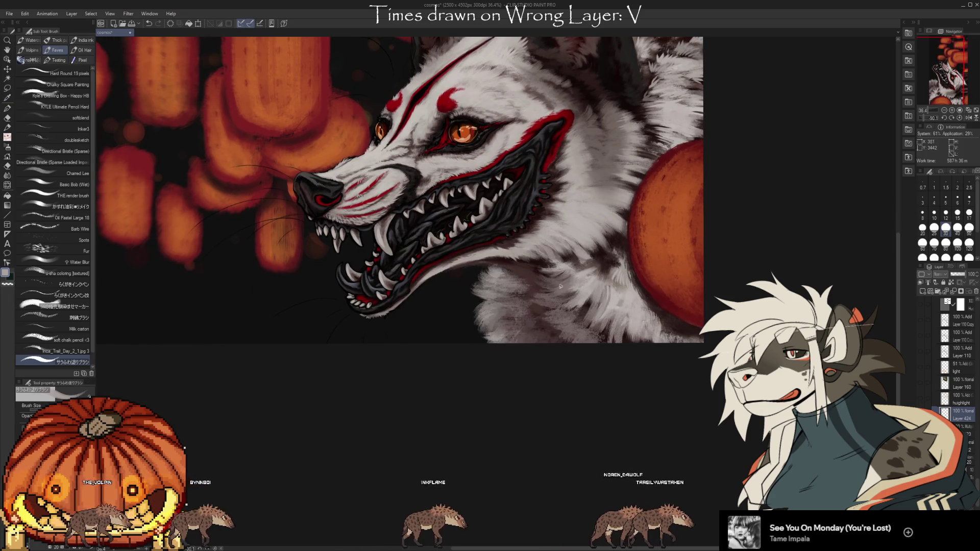
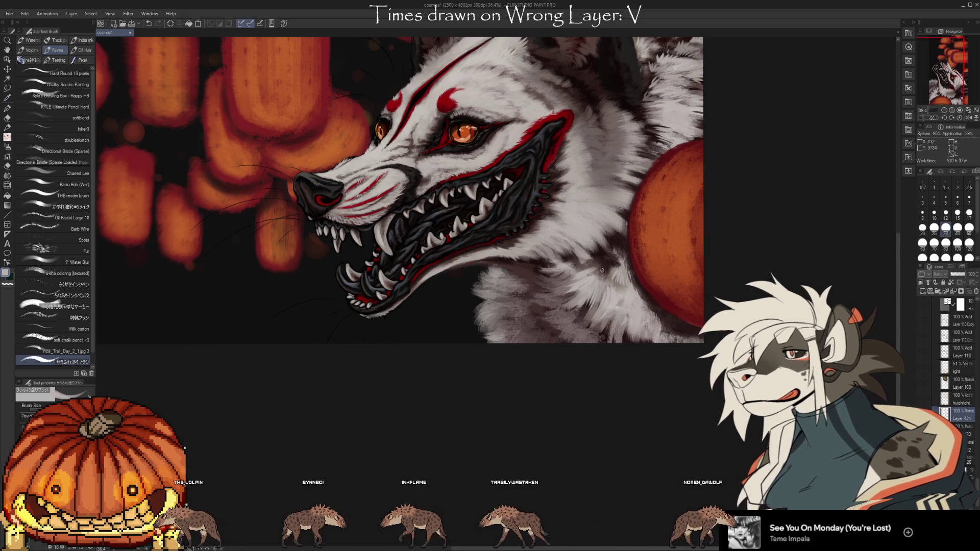
Sample light and dark greys from the wolf's fur and step the brush one size smaller
{"action": "key", "text": "i"}
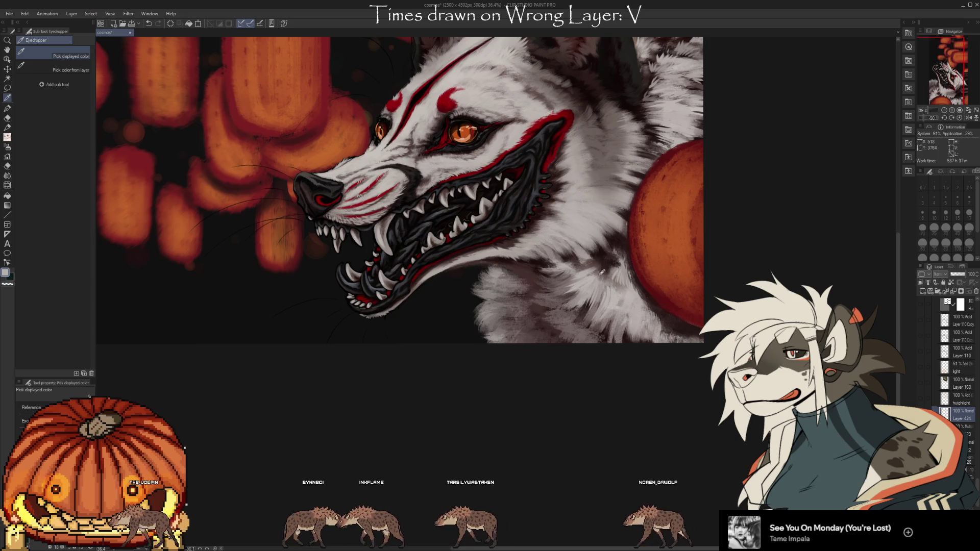
{"action": "key", "text": "b"}
{"action": "left_click", "coordinate": [595, 264], "text": "alt"}
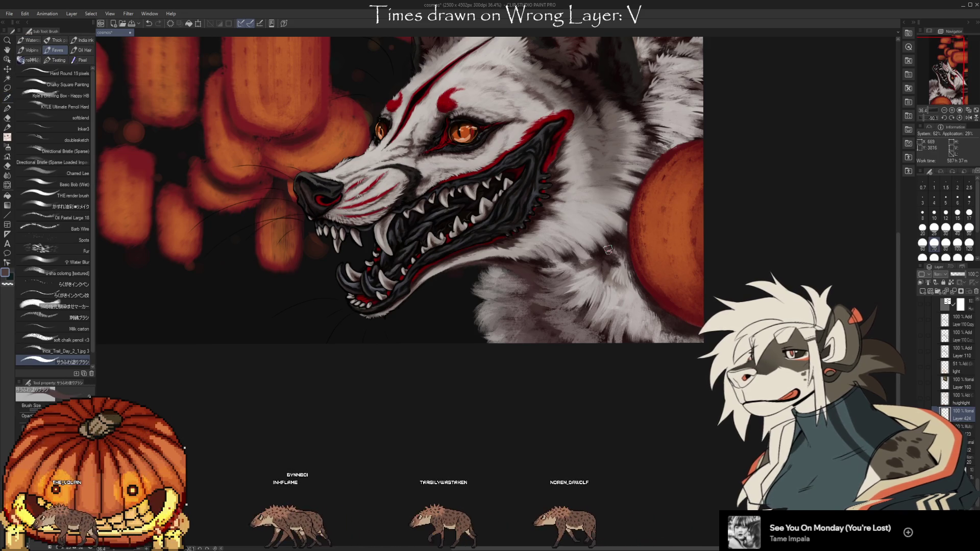
{"action": "key", "text": "bracketleft"}
{"action": "left_click", "coordinate": [603, 256], "text": "alt"}
{"action": "left_click", "coordinate": [615, 264], "text": "alt"}
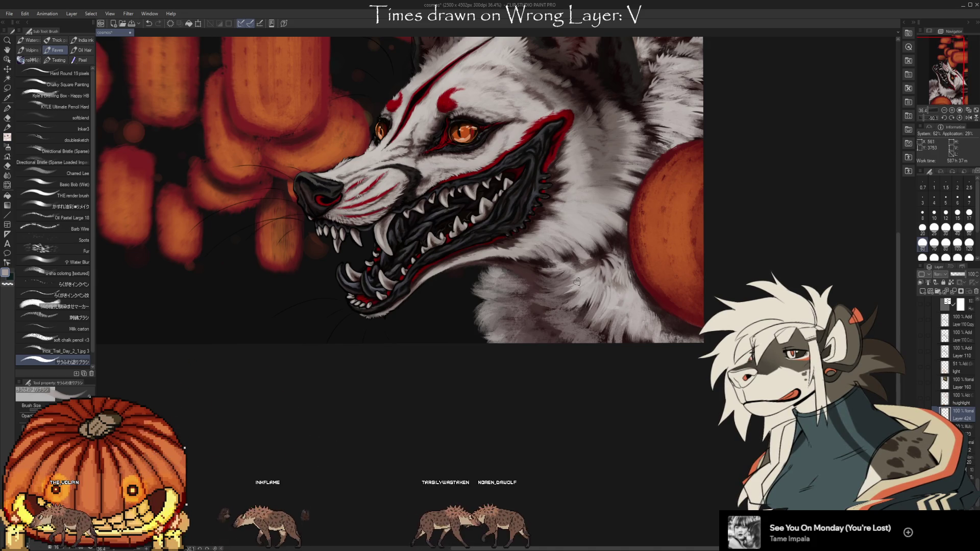
Sample dark purple shadow and light greyish-purple fur tones to paint the neck fur with
{"action": "left_click", "coordinate": [591, 274], "text": "alt"}
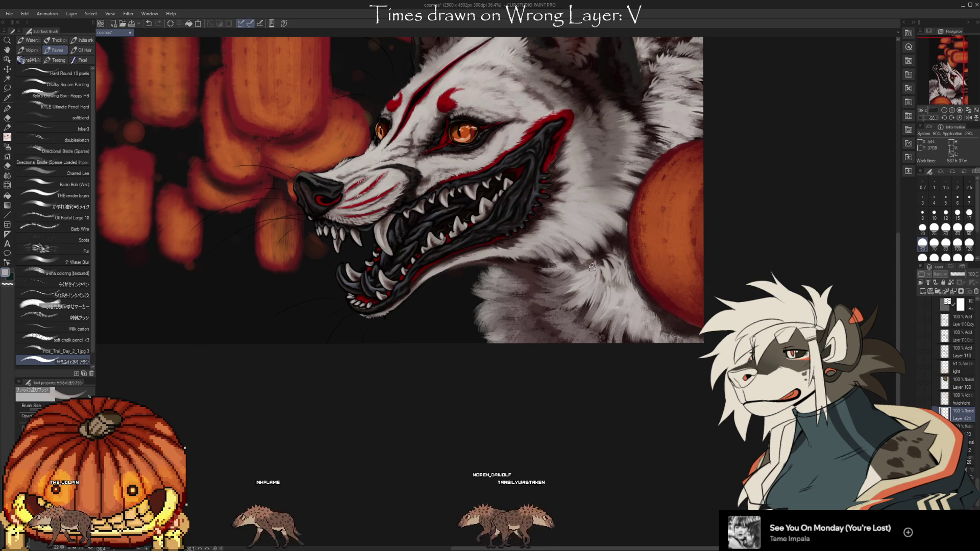
{"action": "left_click", "coordinate": [595, 254], "text": "alt"}
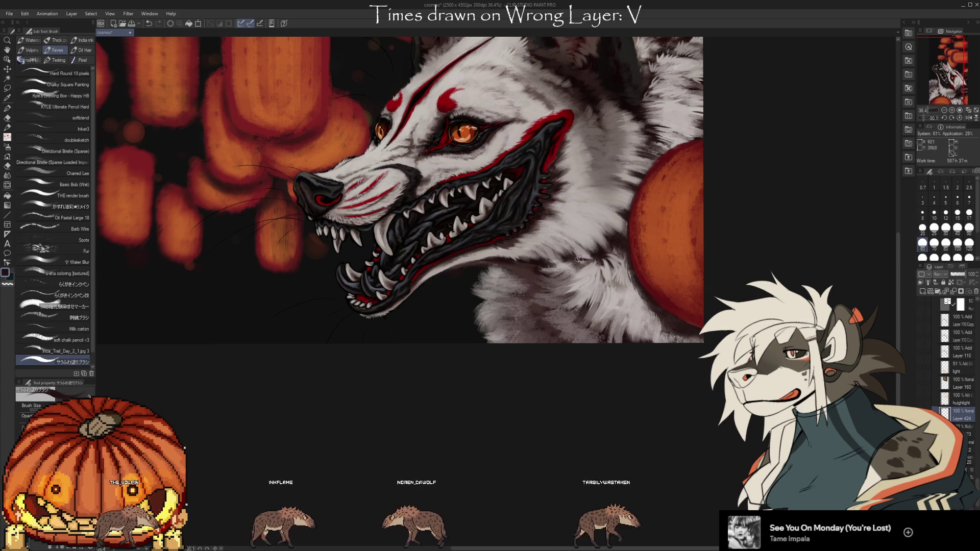
{"action": "left_click", "coordinate": [590, 243], "text": "alt"}
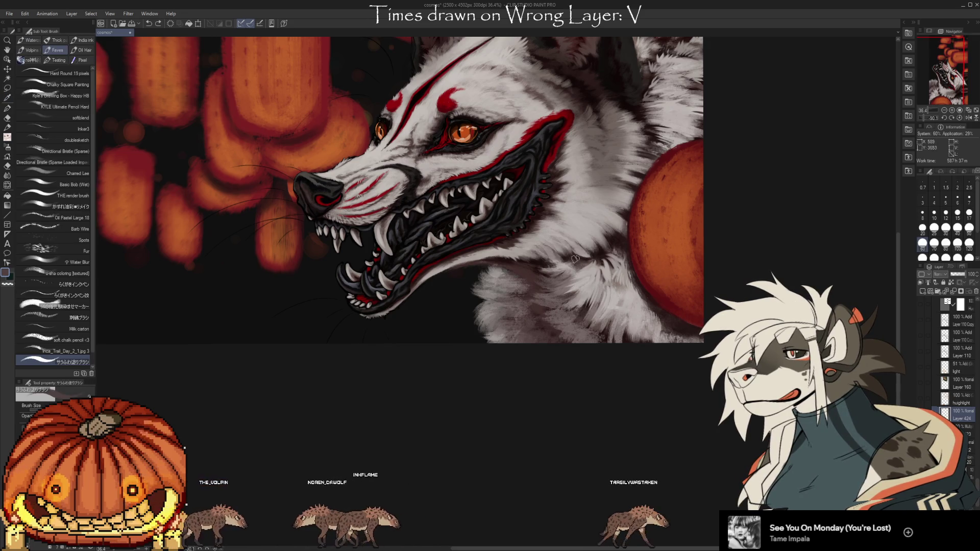
{"action": "left_click", "coordinate": [566, 306], "text": "alt"}
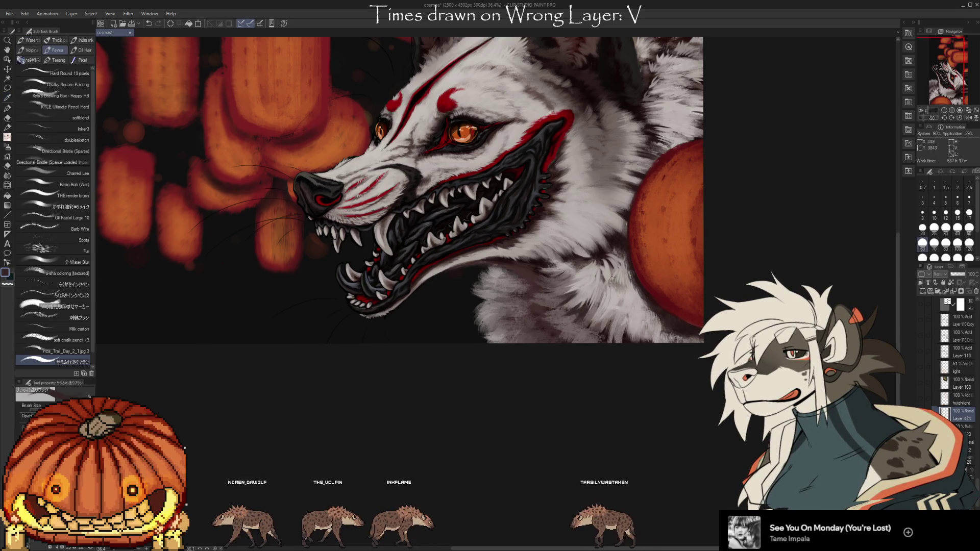
{"action": "left_click_drag", "start_coordinate": [650, 350], "coordinate": [658, 325]}
{"action": "left_click", "coordinate": [545, 279], "text": "alt"}
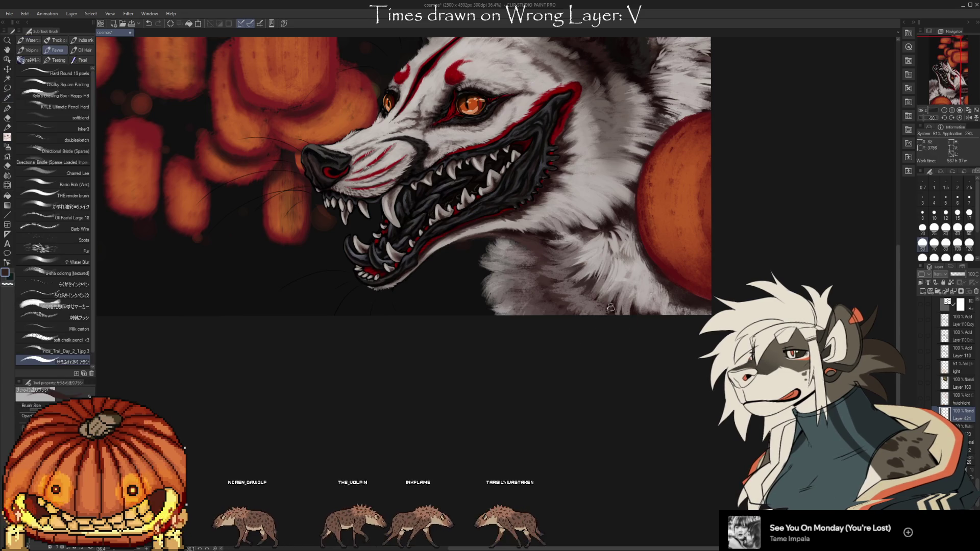
{"action": "left_click", "coordinate": [547, 299], "text": "alt"}
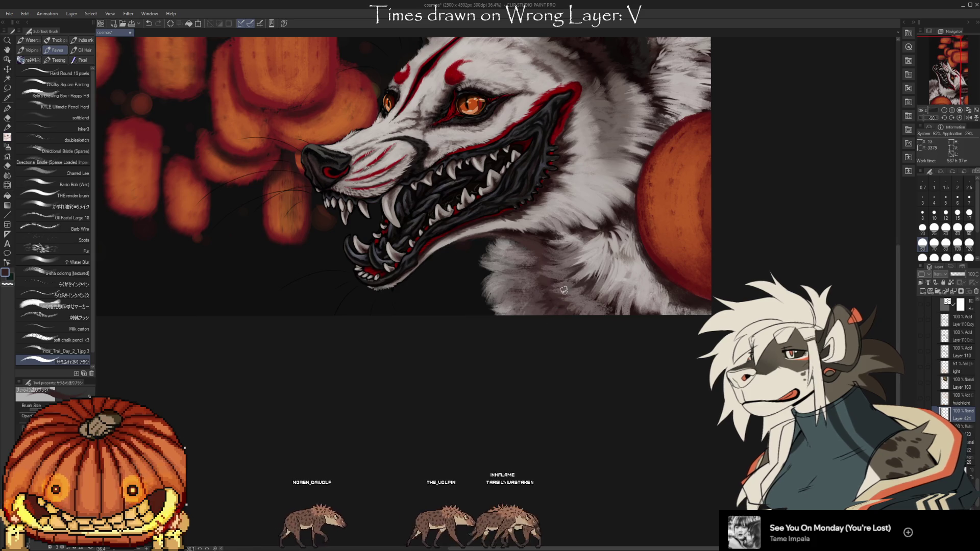
{"action": "left_click", "coordinate": [539, 289], "text": "alt"}
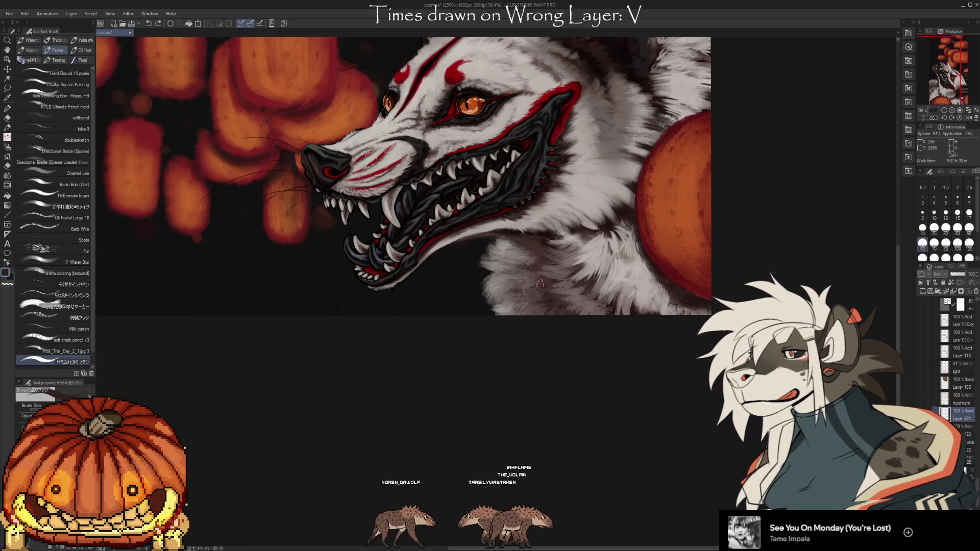
{"action": "left_click", "coordinate": [517, 249], "text": "alt"}
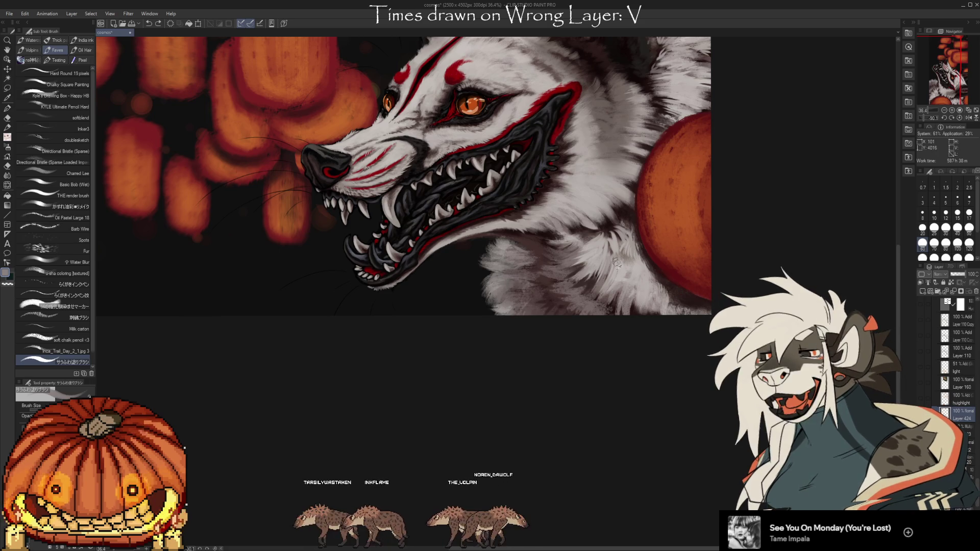
{"action": "left_click", "coordinate": [601, 284], "text": "alt"}
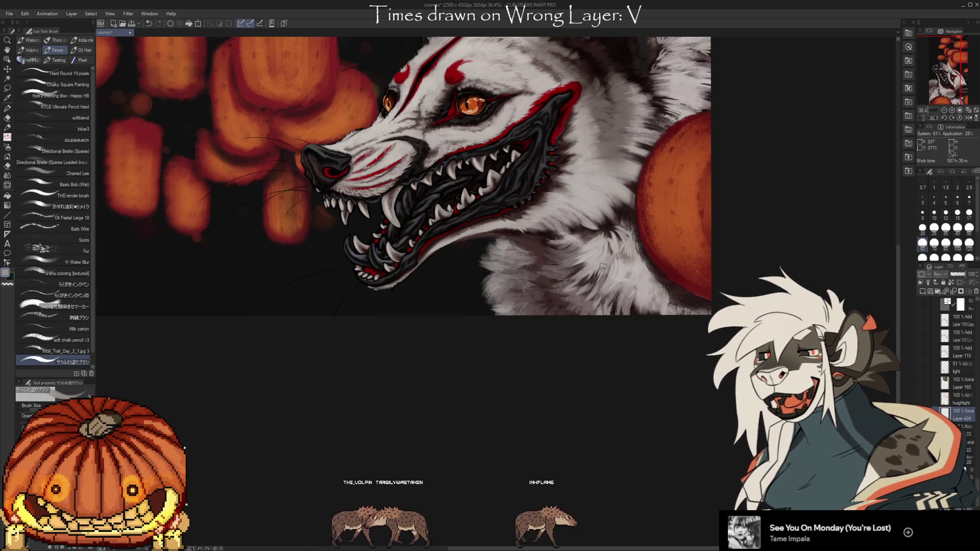
{"action": "key", "text": "x"}
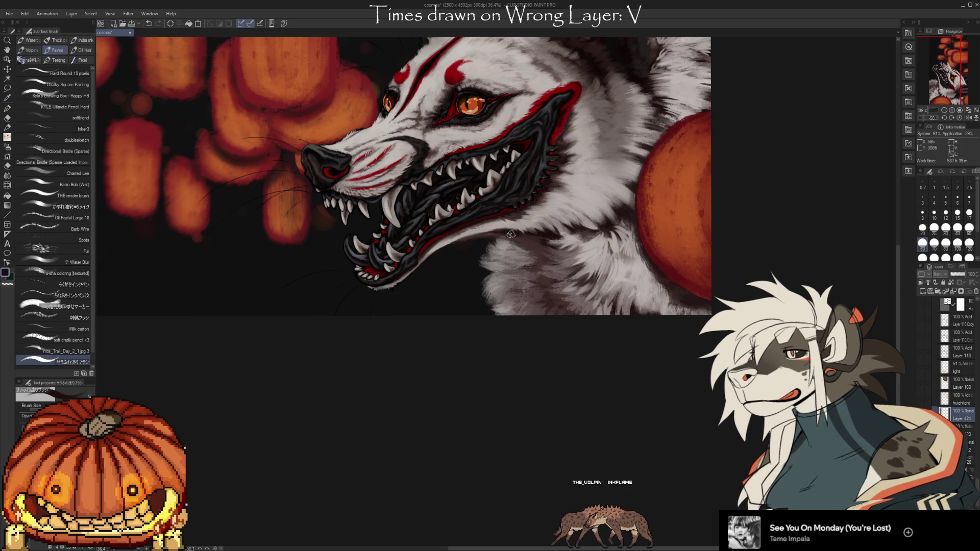
{"action": "left_click_drag", "start_coordinate": [677, 250], "coordinate": [653, 224]}
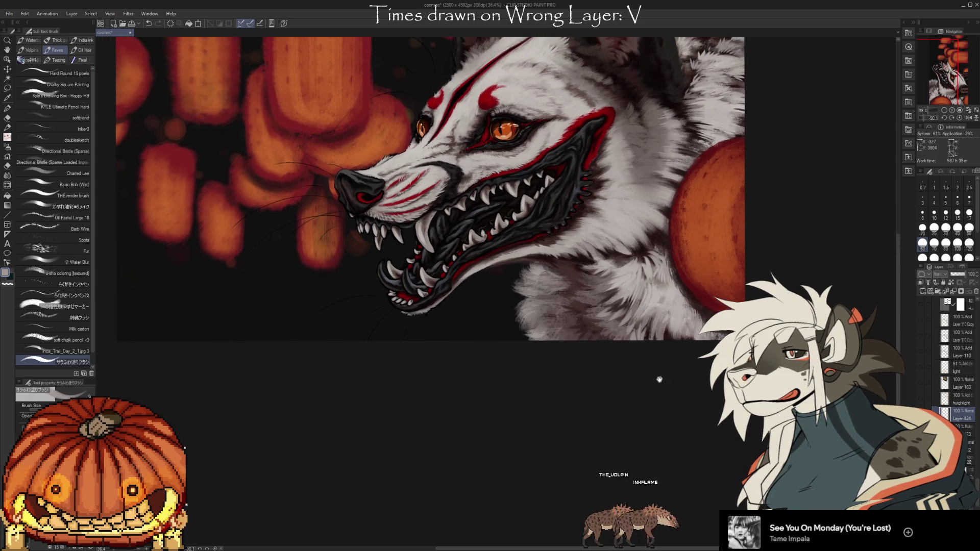
{"action": "left_click_drag", "start_coordinate": [646, 332], "coordinate": [770, 494]}
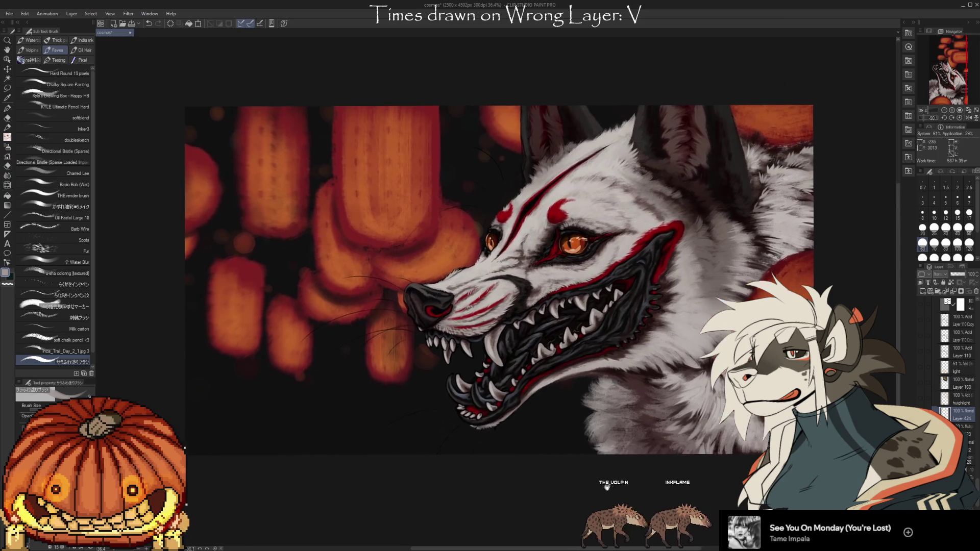
Zoom out, select the layer below the highlight layer, compare the lantern glow, and ready a larger airbrush
{"action": "mouse_move", "coordinate": [605, 487]}
{"action": "left_mouse_down"}
{"action": "mouse_move", "coordinate": [573, 400]}
{"action": "mouse_move", "coordinate": [925, 401]}
{"action": "left_mouse_up"}
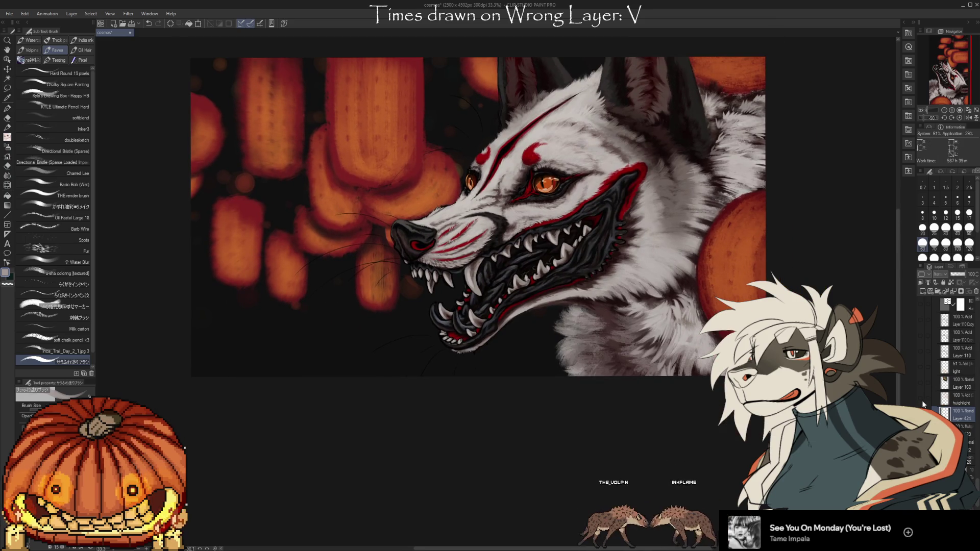
{"action": "left_click", "coordinate": [956, 398]}
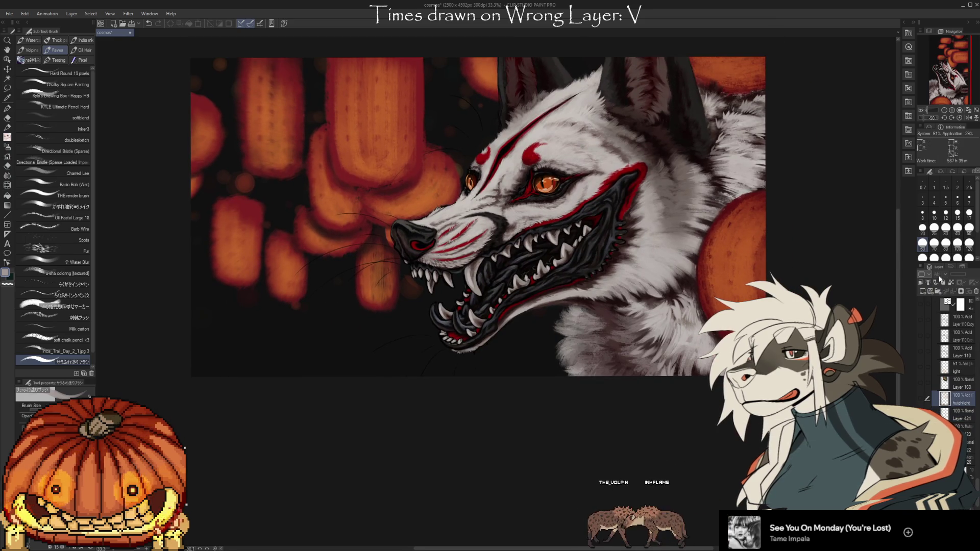
{"action": "left_click", "coordinate": [950, 415]}
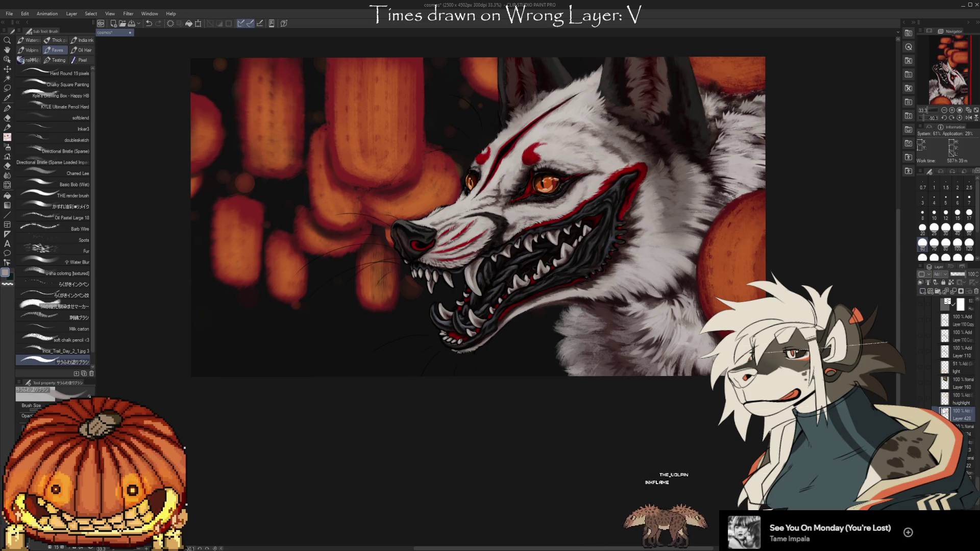
{"action": "left_click", "coordinate": [919, 396]}
{"action": "left_click", "coordinate": [920, 397]}
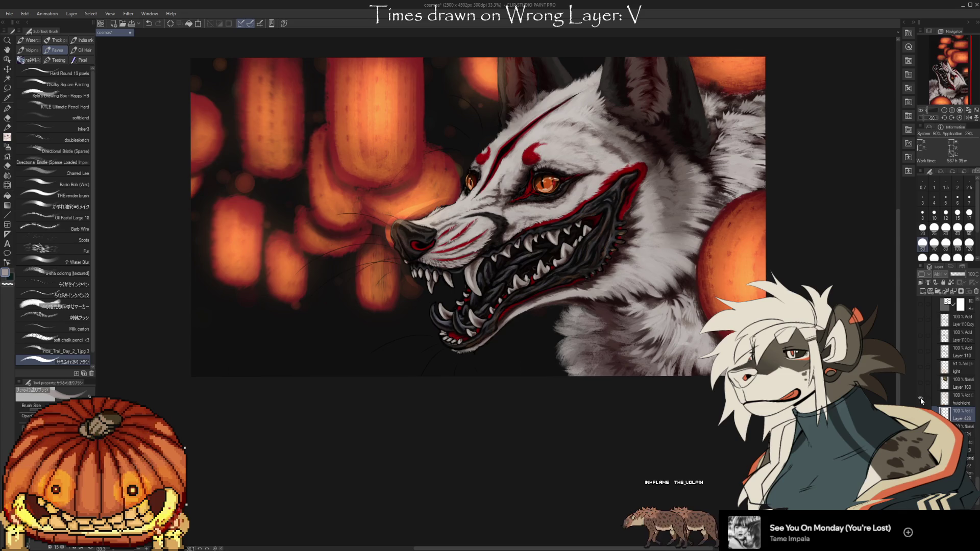
{"action": "key", "text": "b"}
{"action": "key", "text": "b"}
{"action": "key", "text": "b"}
{"action": "key", "text": "bracketright"}
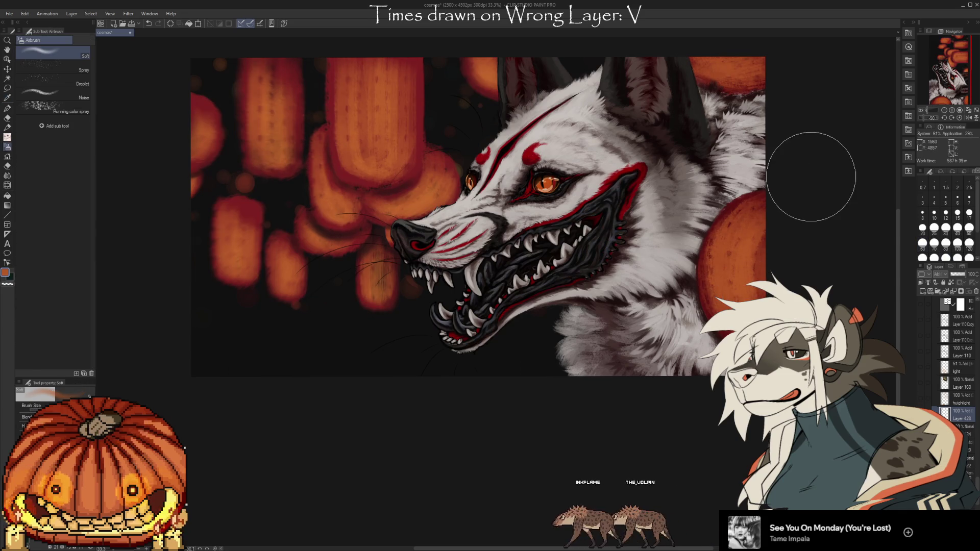
Brighten the glow of the right, left and lower-left orange lanterns across the background
{"action": "left_click_drag", "start_coordinate": [747, 207], "coordinate": [750, 306]}
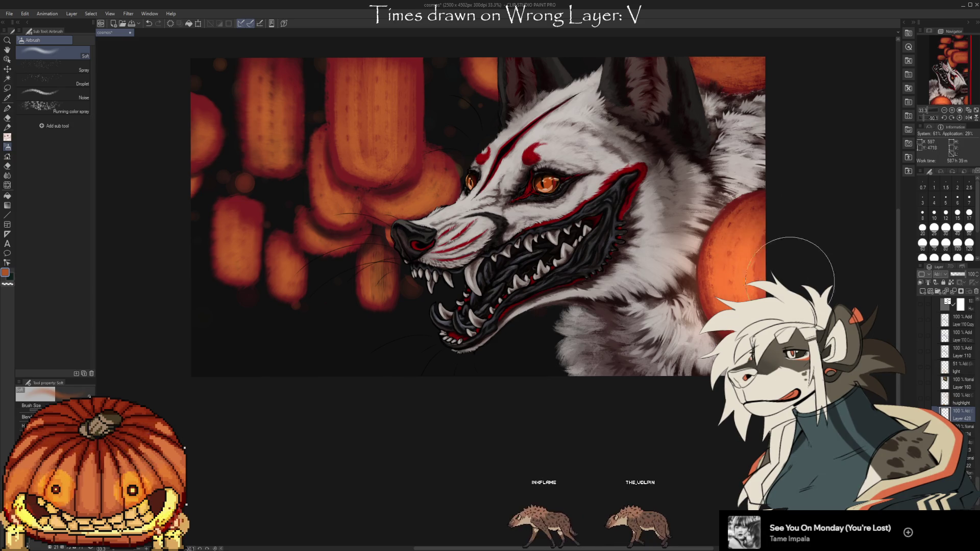
{"action": "left_click_drag", "start_coordinate": [708, 222], "coordinate": [700, 322]}
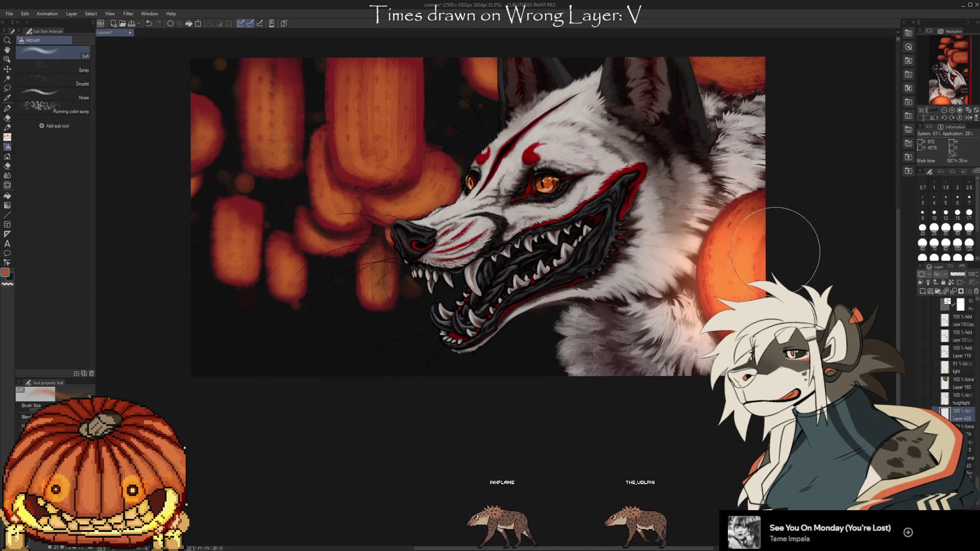
{"action": "scroll", "coordinate": [743, 66], "scroll_direction": "up", "scroll_amount": 2}
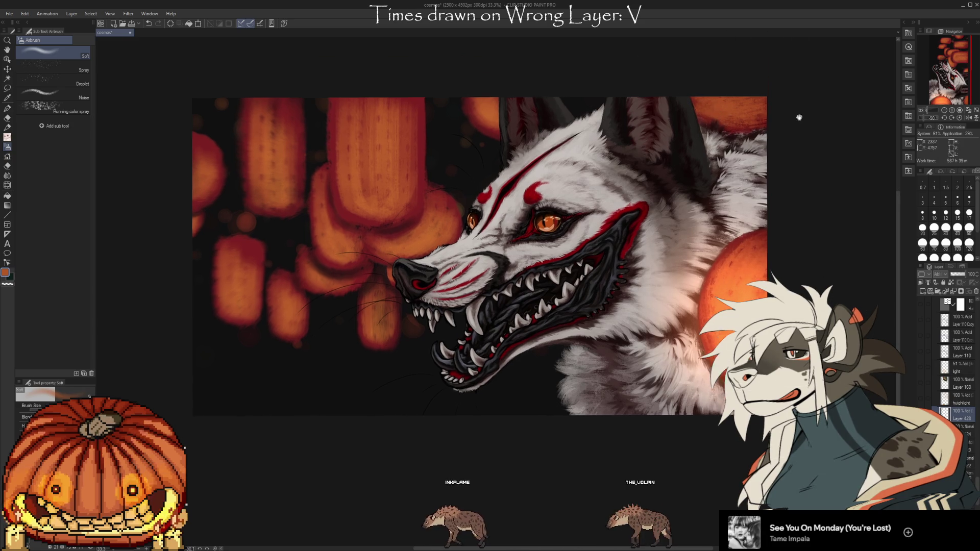
{"action": "scroll", "coordinate": [798, 120], "scroll_direction": "up", "scroll_amount": 1}
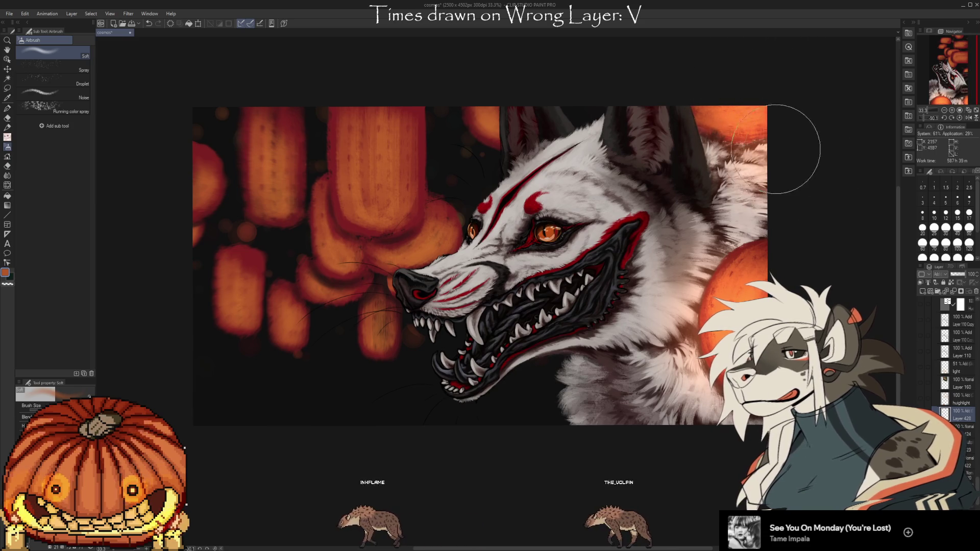
{"action": "mouse_move", "coordinate": [390, 158]}
{"action": "left_mouse_down"}
{"action": "mouse_move", "coordinate": [378, 161]}
{"action": "mouse_move", "coordinate": [370, 87]}
{"action": "left_mouse_up"}
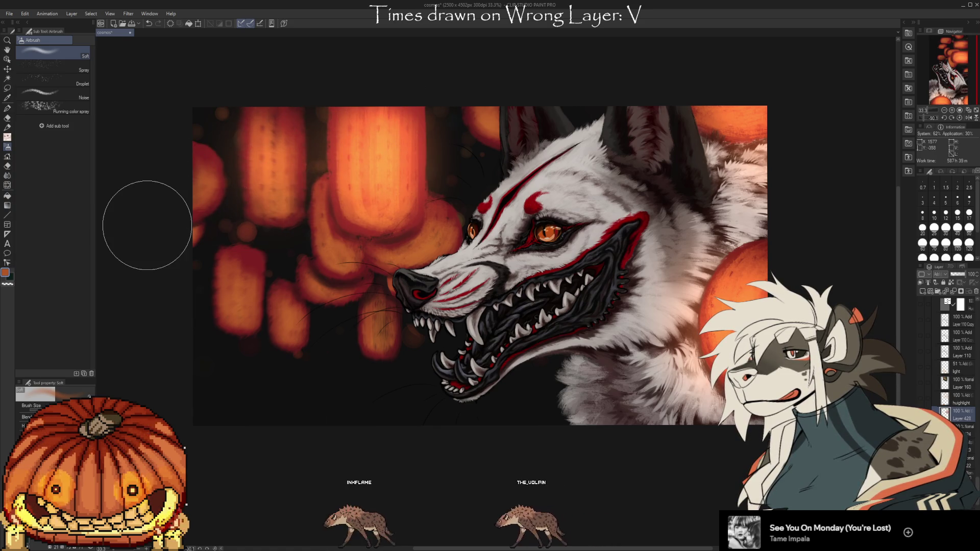
{"action": "key", "text": "bracketleft"}
{"action": "key", "text": "bracketleft"}
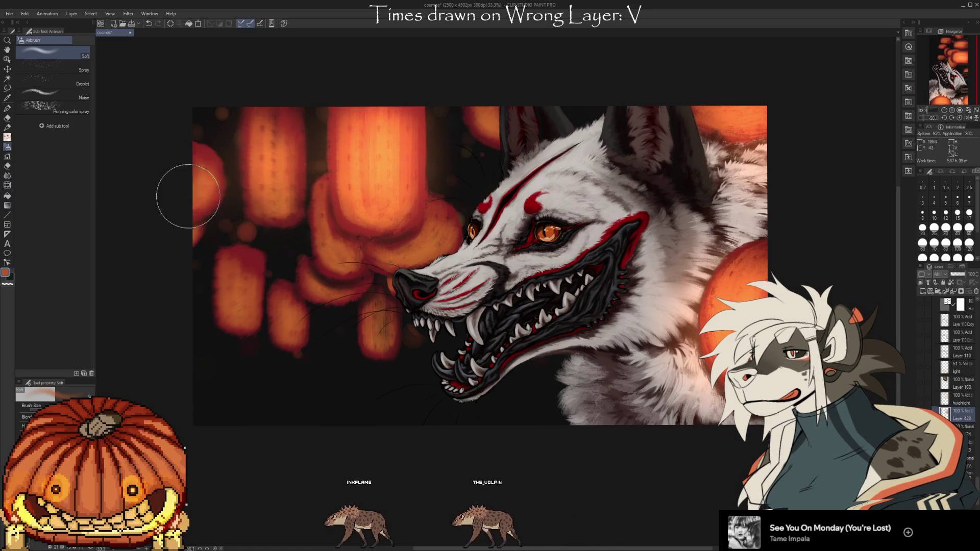
{"action": "mouse_move", "coordinate": [175, 175]}
{"action": "left_mouse_down"}
{"action": "mouse_move", "coordinate": [245, 284]}
{"action": "mouse_move", "coordinate": [253, 377]}
{"action": "left_mouse_up"}
{"action": "mouse_move", "coordinate": [287, 310]}
{"action": "left_mouse_down"}
{"action": "mouse_move", "coordinate": [345, 253]}
{"action": "mouse_move", "coordinate": [361, 219]}
{"action": "mouse_move", "coordinate": [453, 208]}
{"action": "left_mouse_up"}
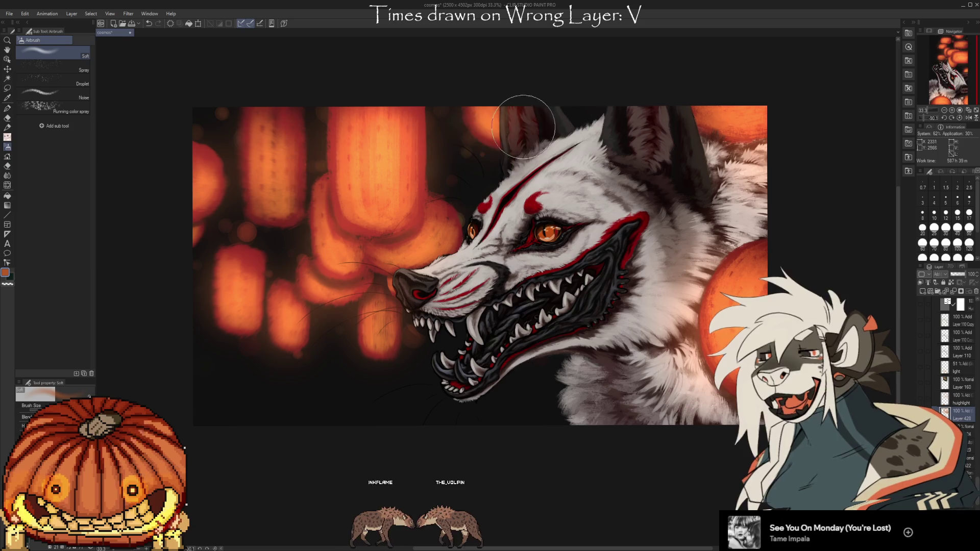
Lighten the fur on the wolf's forehead, snout, cheek and below the jaw, then shrink the brush
{"action": "left_click_drag", "start_coordinate": [498, 188], "coordinate": [530, 174]}
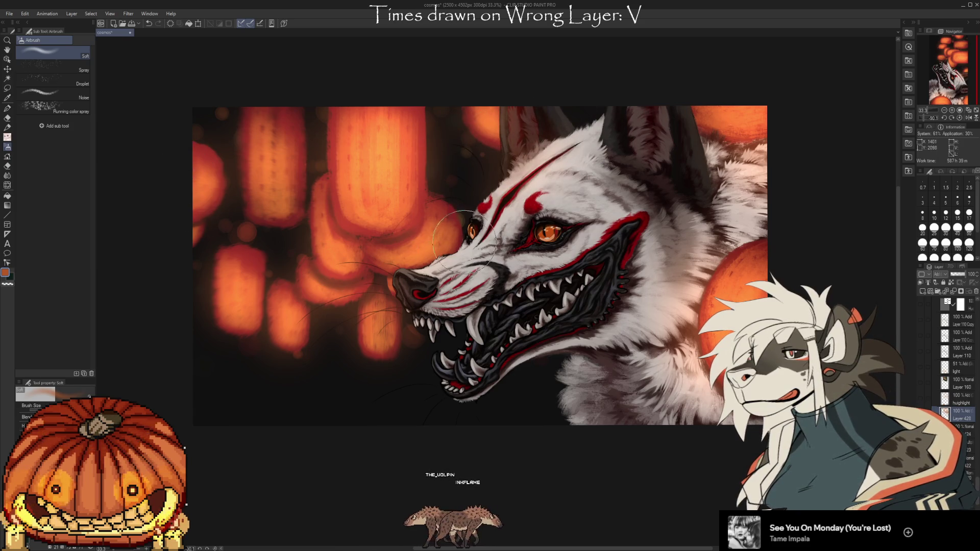
{"action": "left_click_drag", "start_coordinate": [436, 272], "coordinate": [509, 188]}
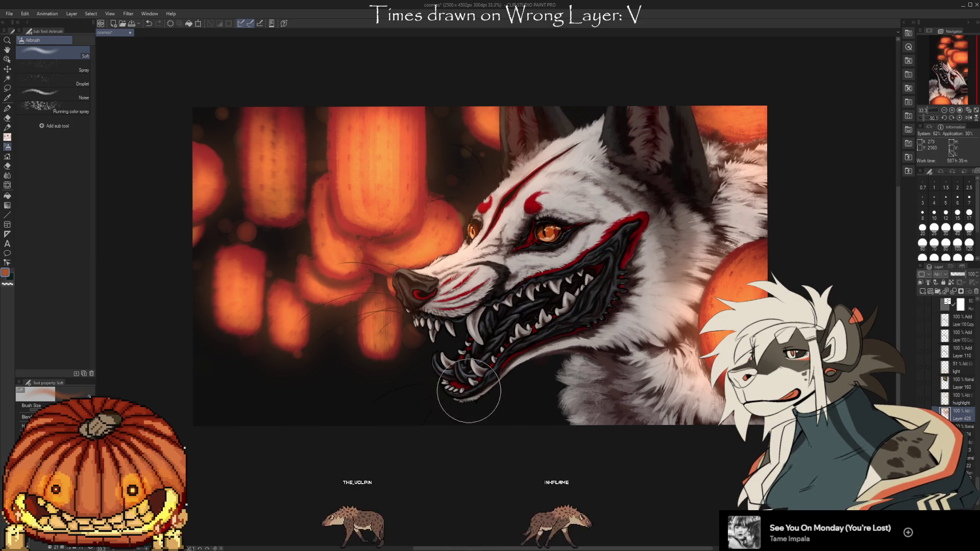
{"action": "mouse_move", "coordinate": [579, 403]}
{"action": "left_mouse_down"}
{"action": "mouse_move", "coordinate": [659, 331]}
{"action": "mouse_move", "coordinate": [678, 203]}
{"action": "left_mouse_up"}
{"action": "left_click_drag", "start_coordinate": [658, 306], "coordinate": [605, 375]}
{"action": "mouse_move", "coordinate": [689, 283]}
{"action": "left_mouse_down"}
{"action": "mouse_move", "coordinate": [683, 193]}
{"action": "mouse_move", "coordinate": [650, 237]}
{"action": "left_mouse_up"}
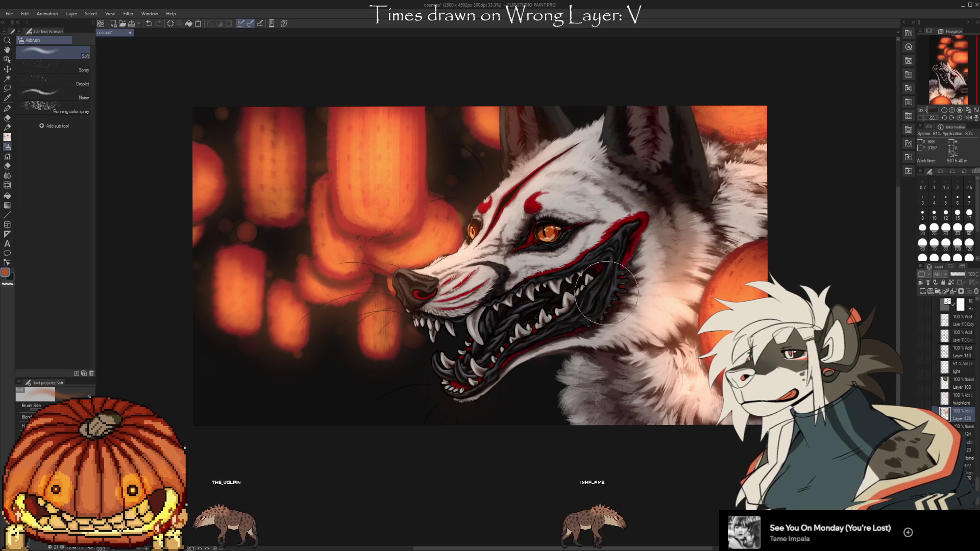
{"action": "key", "text": "bracketleft"}
{"action": "key", "text": "bracketleft"}
{"action": "key", "text": "bracketleft"}
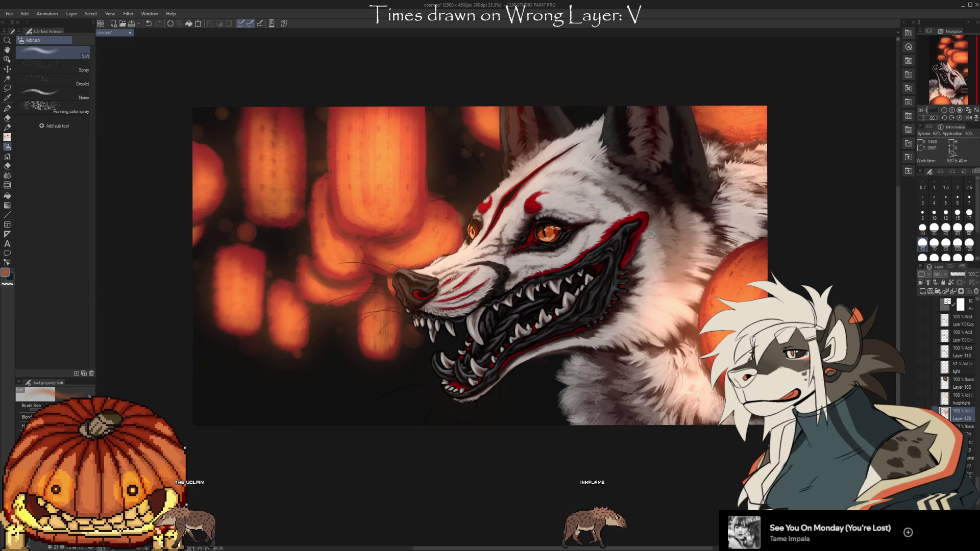
Choose the render brush from the Favorite sub tool list for painting
{"action": "left_click", "coordinate": [7, 137]}
{"action": "left_click", "coordinate": [48, 50]}
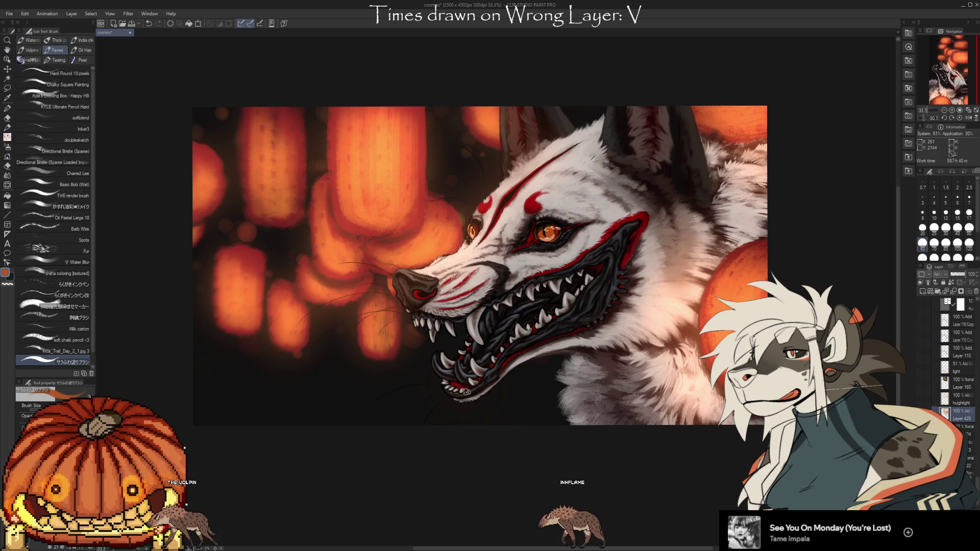
{"action": "left_click", "coordinate": [84, 194]}
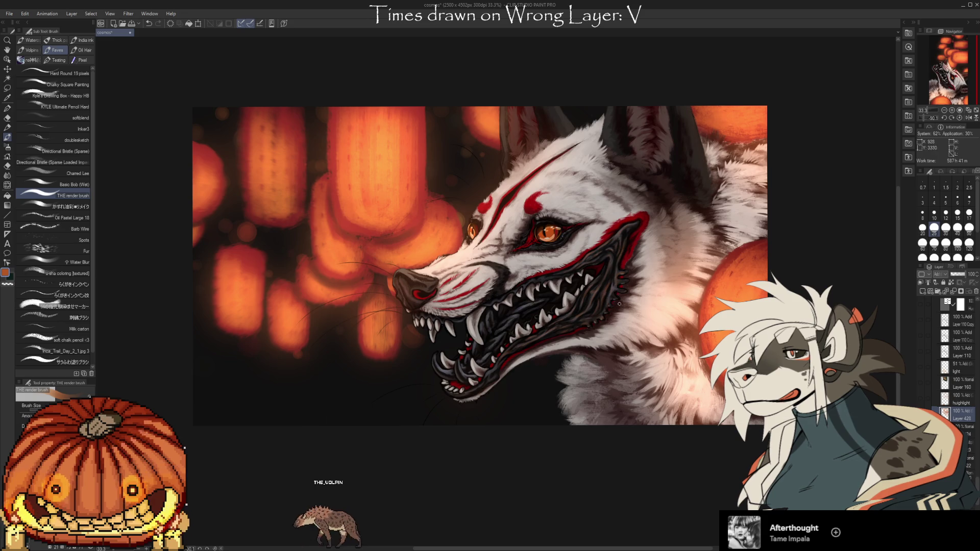
{"action": "scroll", "coordinate": [690, 460], "scroll_direction": "up", "scroll_amount": 3}
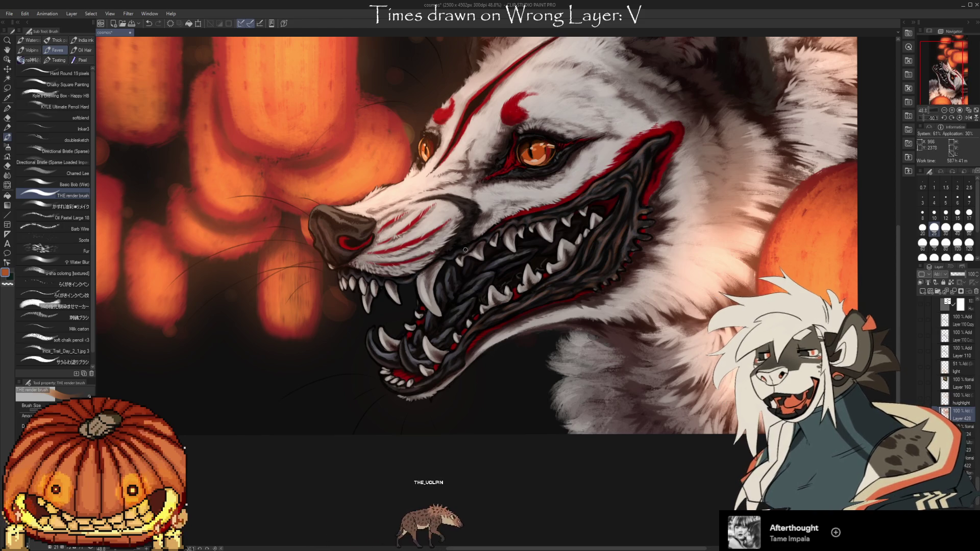
Pan the canvas to frame the wolf's snarling face up close
{"action": "left_click_drag", "start_coordinate": [512, 364], "coordinate": [552, 343]}
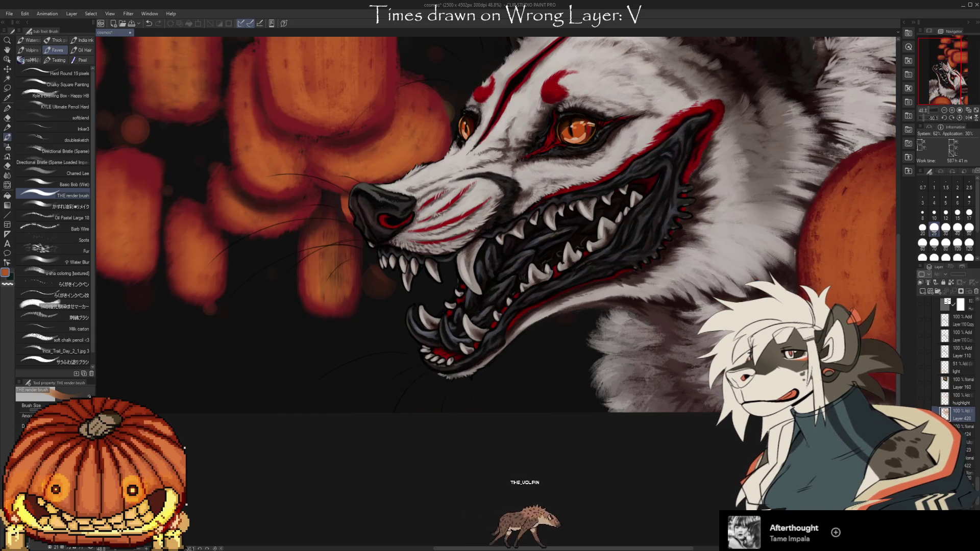
{"action": "scroll", "coordinate": [686, 406], "scroll_direction": "down", "scroll_amount": 3}
{"action": "scroll", "coordinate": [686, 405], "scroll_direction": "up", "scroll_amount": 1}
{"action": "scroll", "coordinate": [620, 284], "scroll_direction": "up", "scroll_amount": 1}
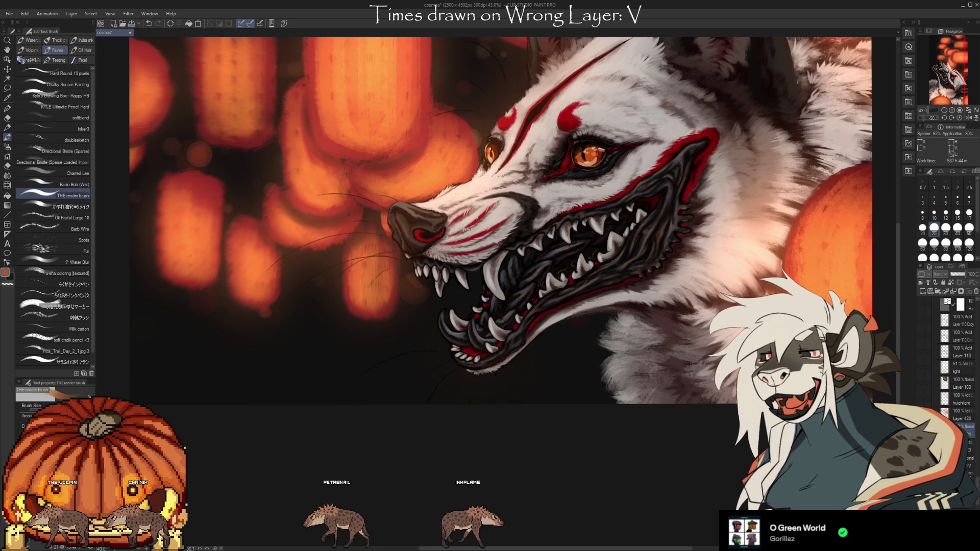
Pick the bottom brush in the sub tool list and pan the view toward the wolf's head
{"action": "key", "text": "i"}
{"action": "key", "text": "b"}
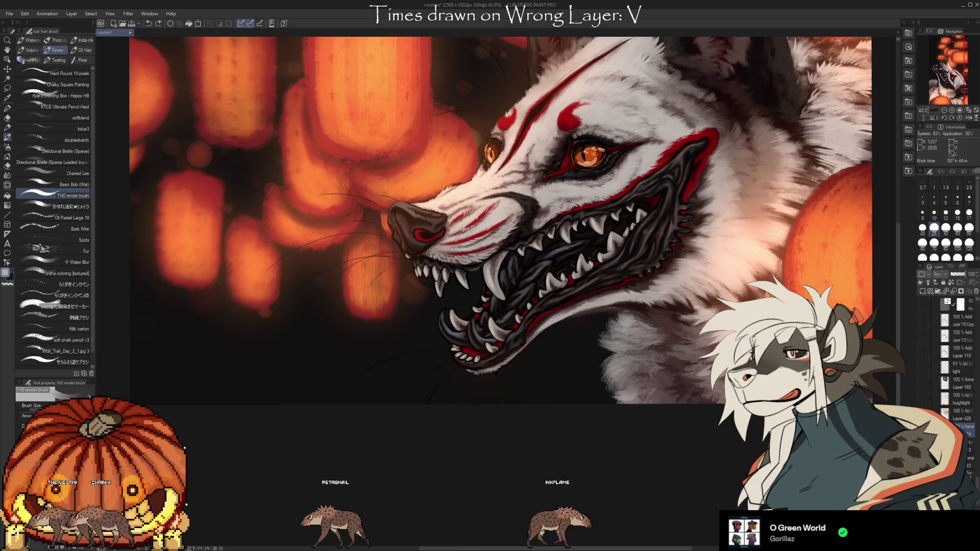
{"action": "left_click", "coordinate": [58, 362]}
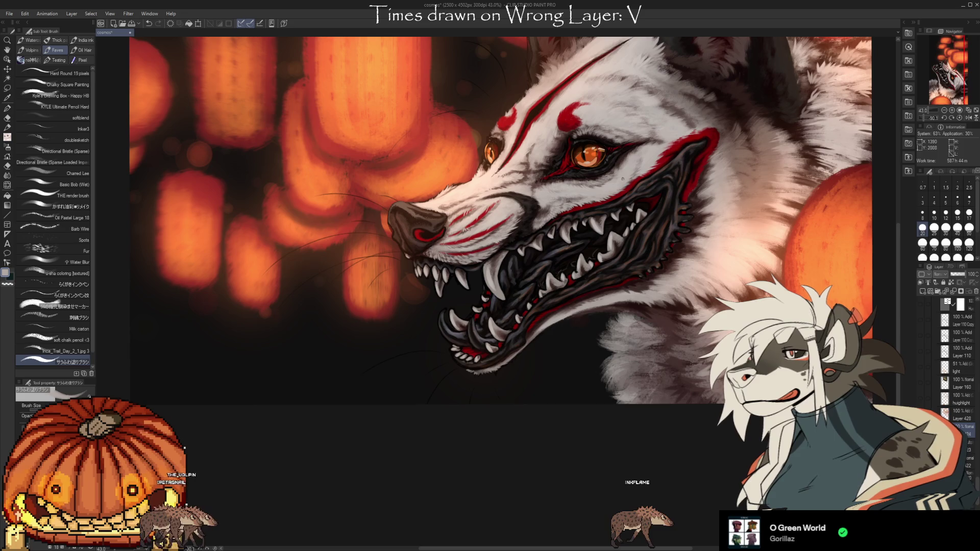
{"action": "left_click_drag", "start_coordinate": [490, 229], "coordinate": [428, 286]}
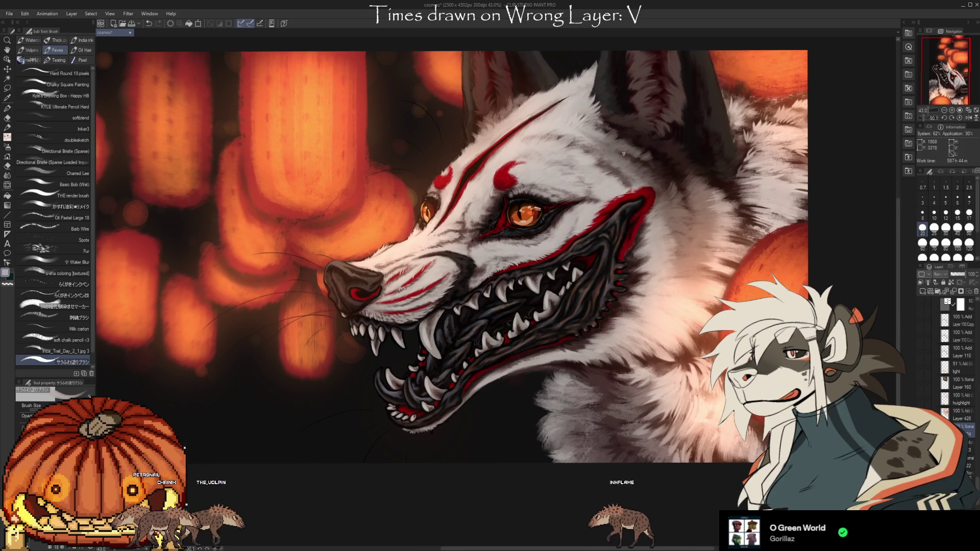